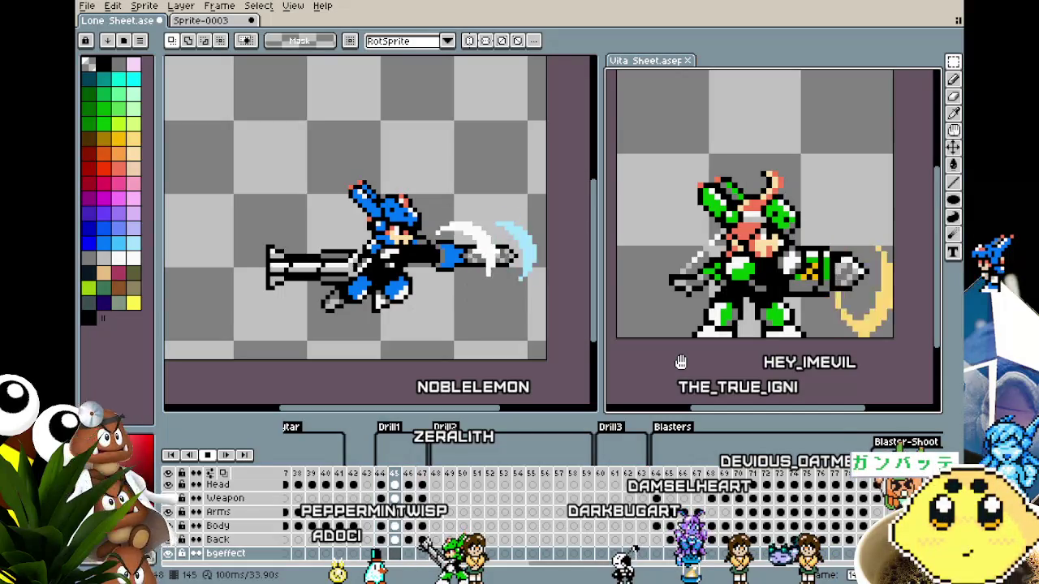
# - Paste the crescent slash at the drill tip on frame 93 to test it
pyautogui.moveTo(501, 337); pyautogui.dragTo(493, 336)
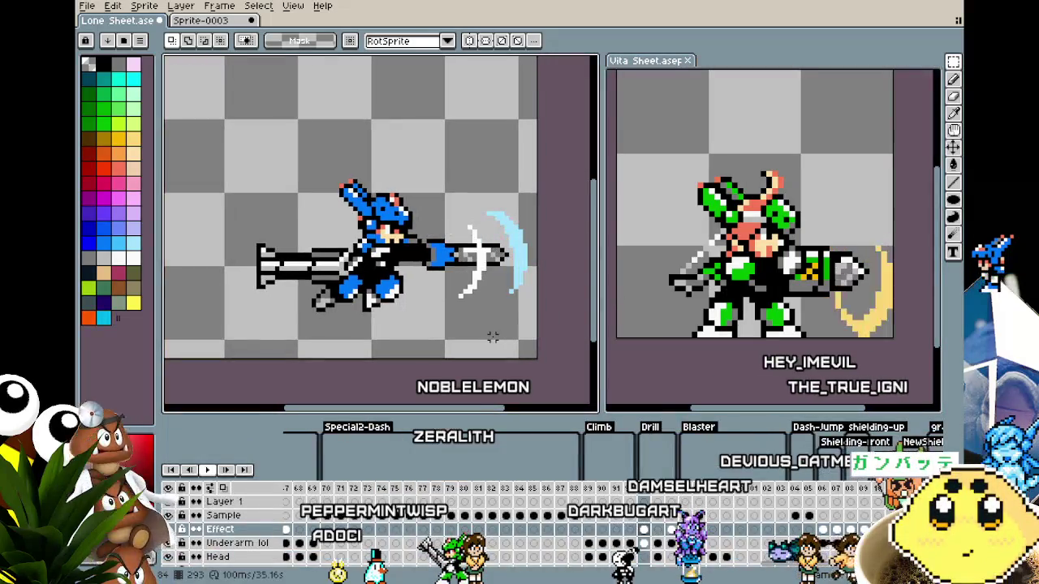
pyautogui.scroll(1, 493, 336)
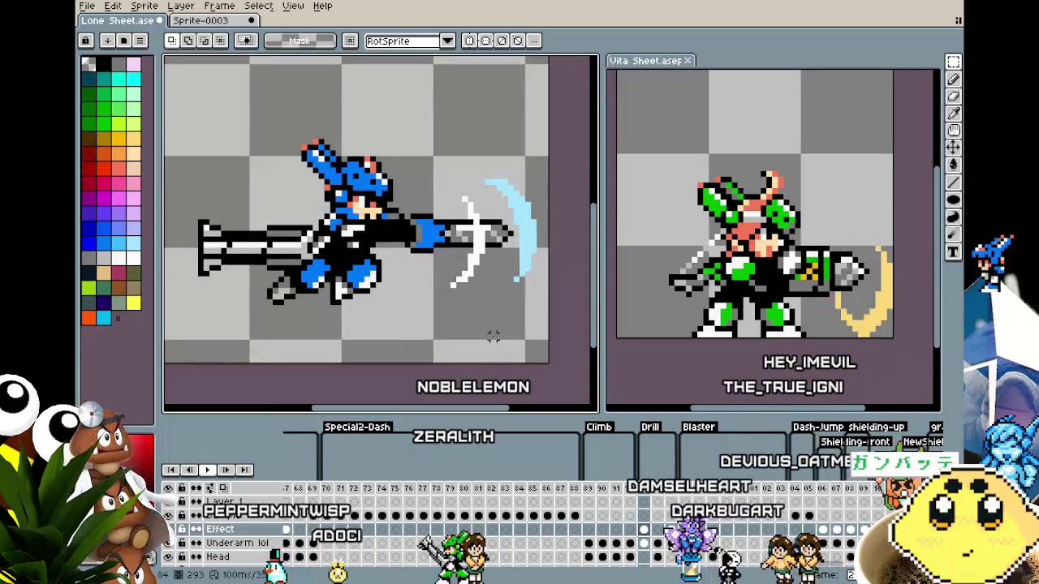
pyautogui.hotkey('ctrl', 'v')
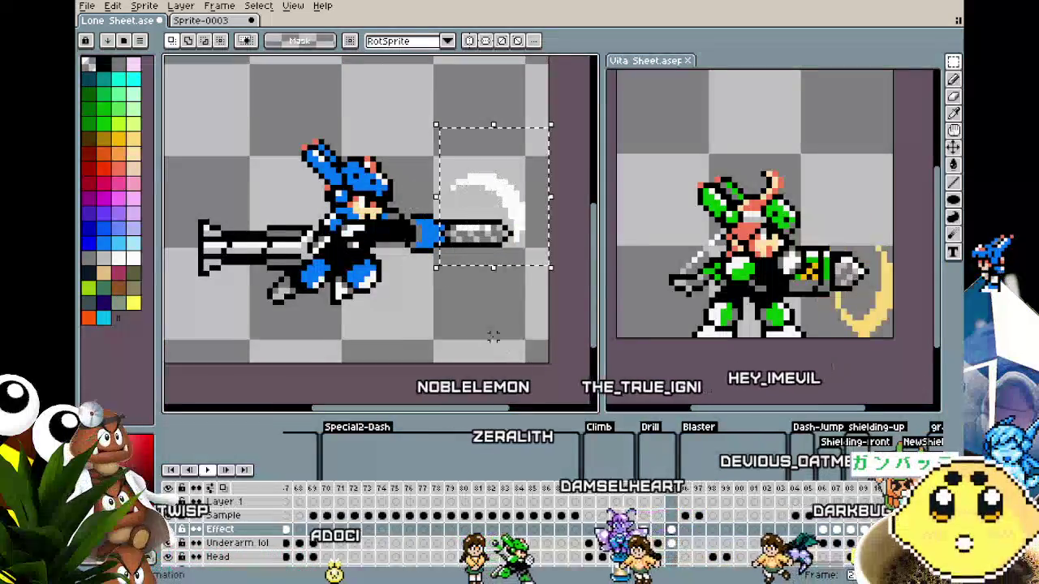
pyautogui.hotkey('ctrl', 'v')
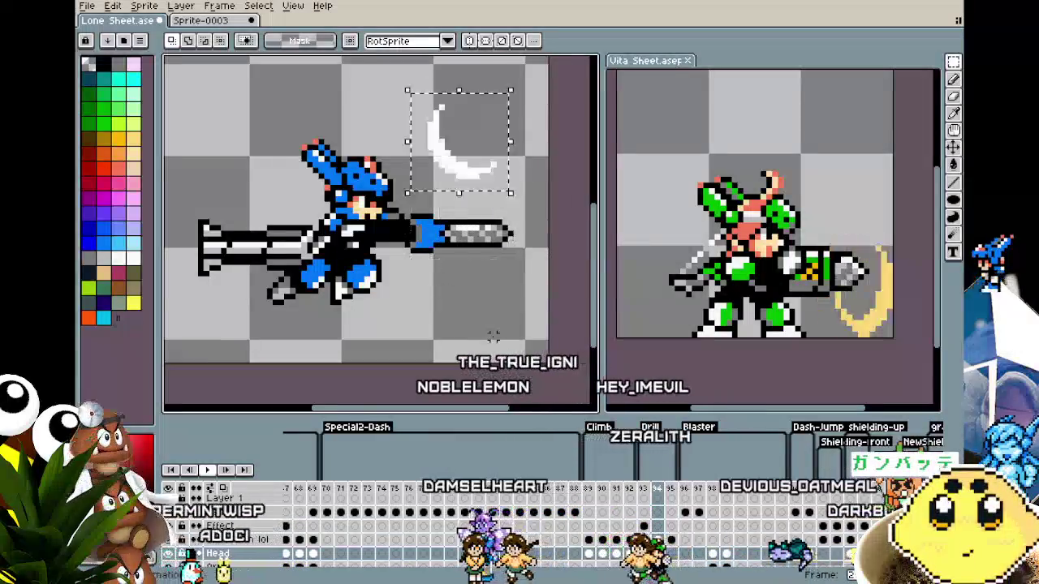
pyautogui.press('Escape')
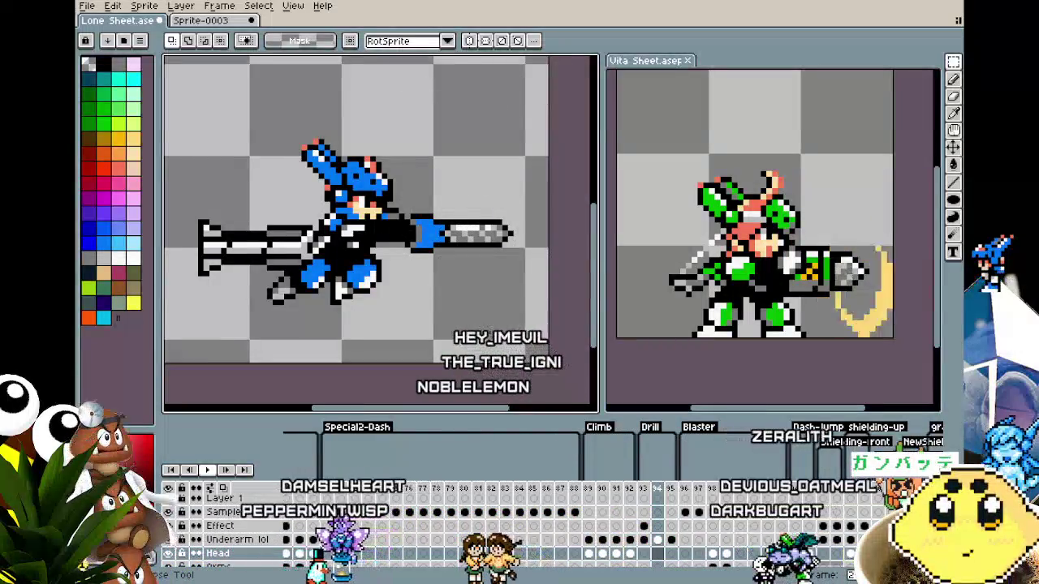
pyautogui.press('Left')
pyautogui.hotkey('ctrl', 'v')
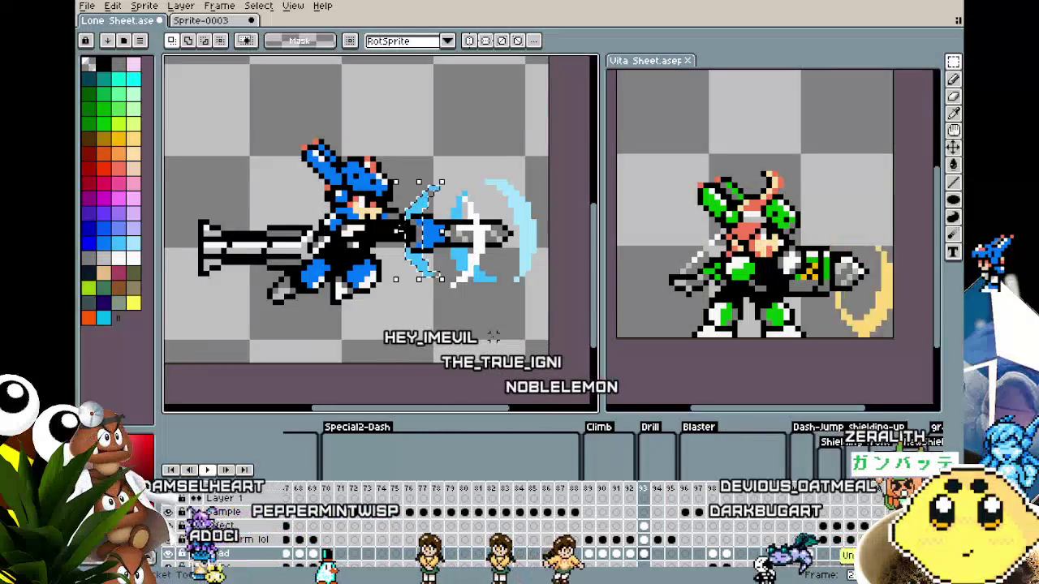
# - Undo the pasted crescents until the Effect layer on frame 93 is empty
pyautogui.hotkey('ctrl', 'z')
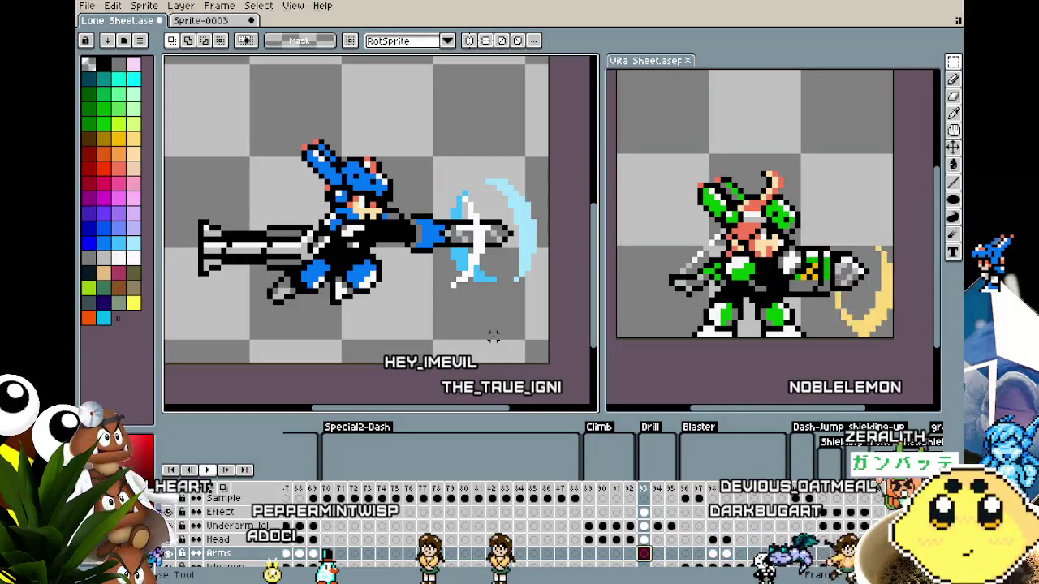
pyautogui.press('Up')
pyautogui.hotkey('ctrl', 'v')
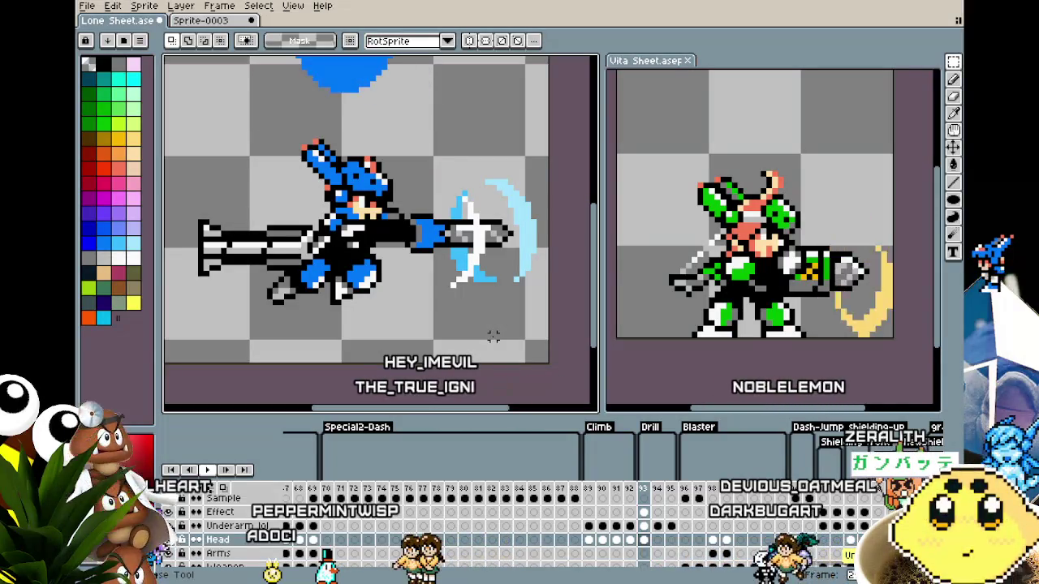
pyautogui.hotkey('ctrl', 'z')
pyautogui.hotkey('ctrl', 'z')
pyautogui.hotkey('ctrl', 'z')
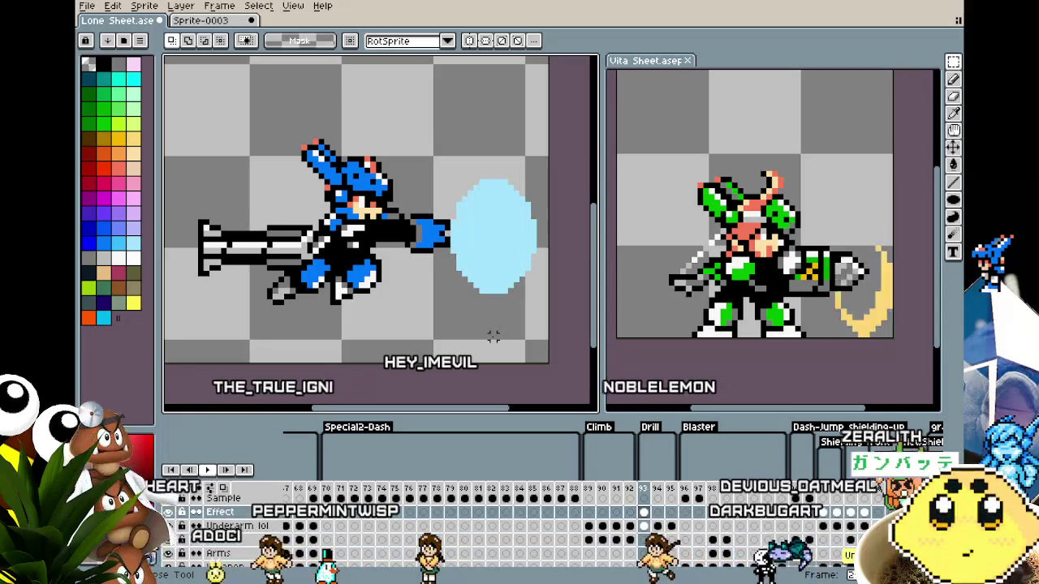
pyautogui.hotkey('ctrl', 'z')
pyautogui.scroll(-1, 479, 333)
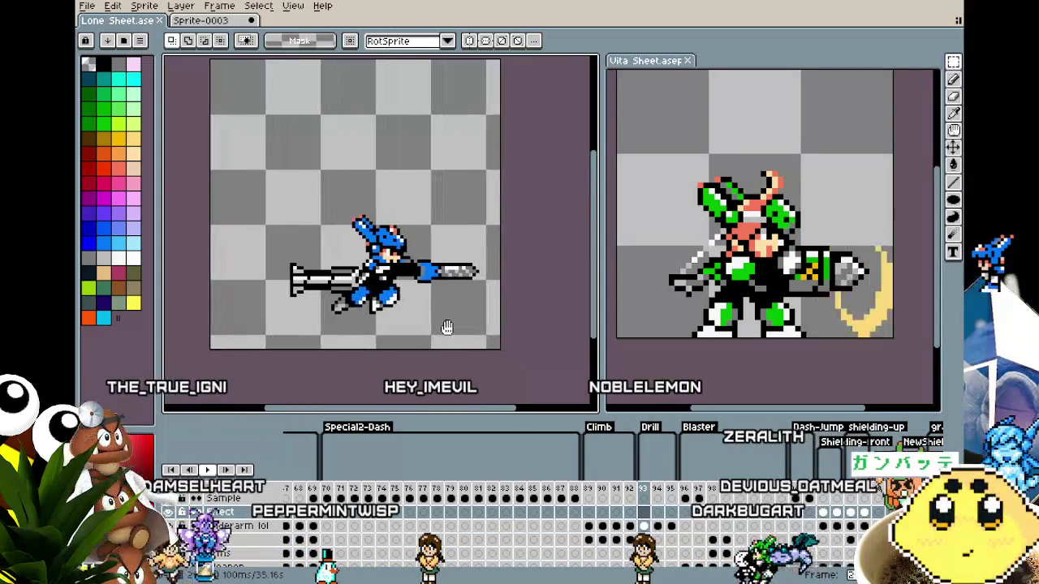
# - Step through Vita Sheet drill frames 43–45, then return to Lone Sheet with the Ellipse tool
pyautogui.scroll(1, 487, 292)
pyautogui.scroll(1, 474, 268)
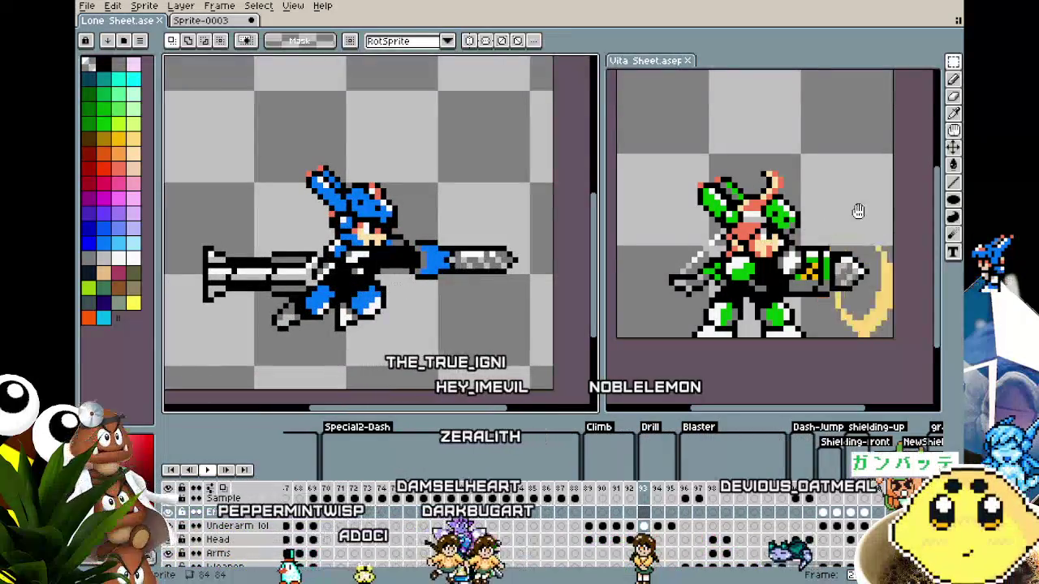
pyautogui.click(725, 308)
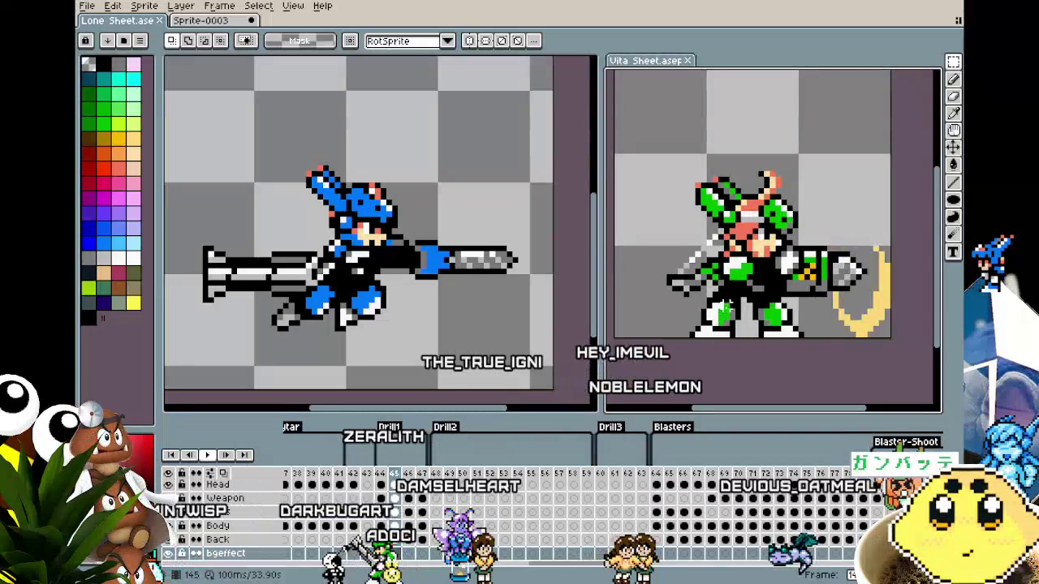
pyautogui.press('Return')
pyautogui.press('Right')
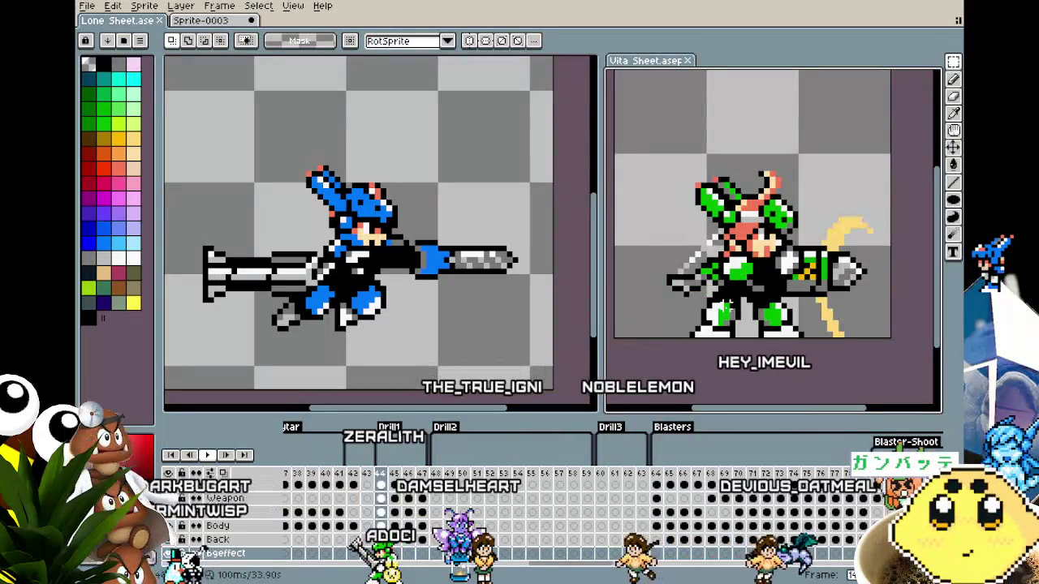
pyautogui.press('Right')
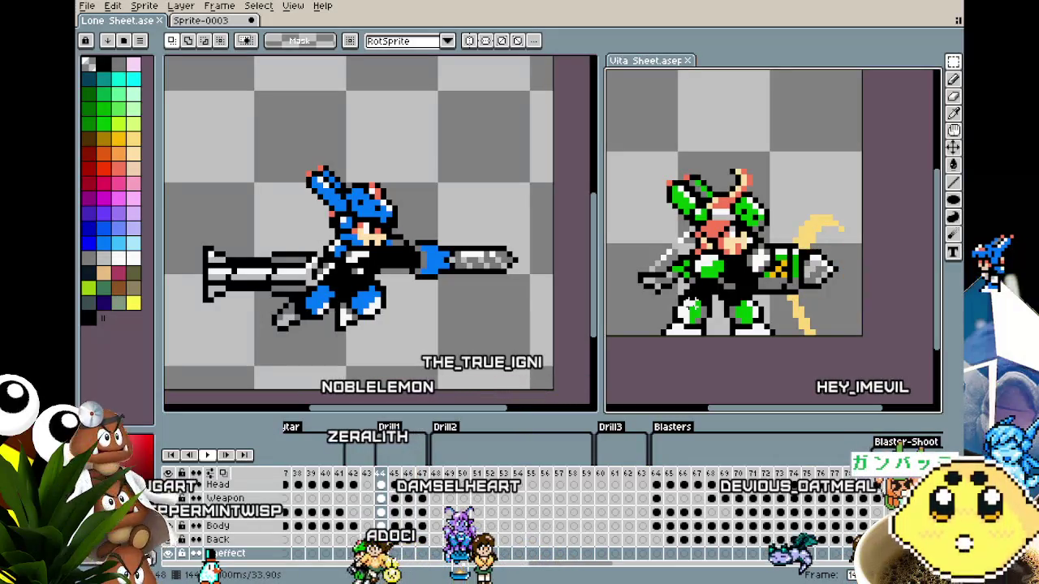
pyautogui.click(572, 271)
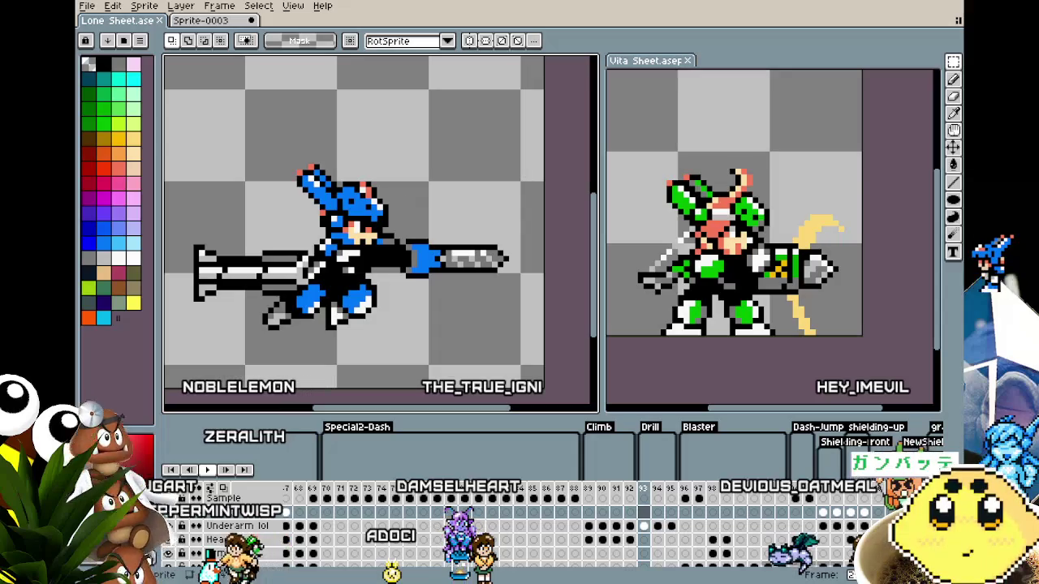
pyautogui.click(954, 203)
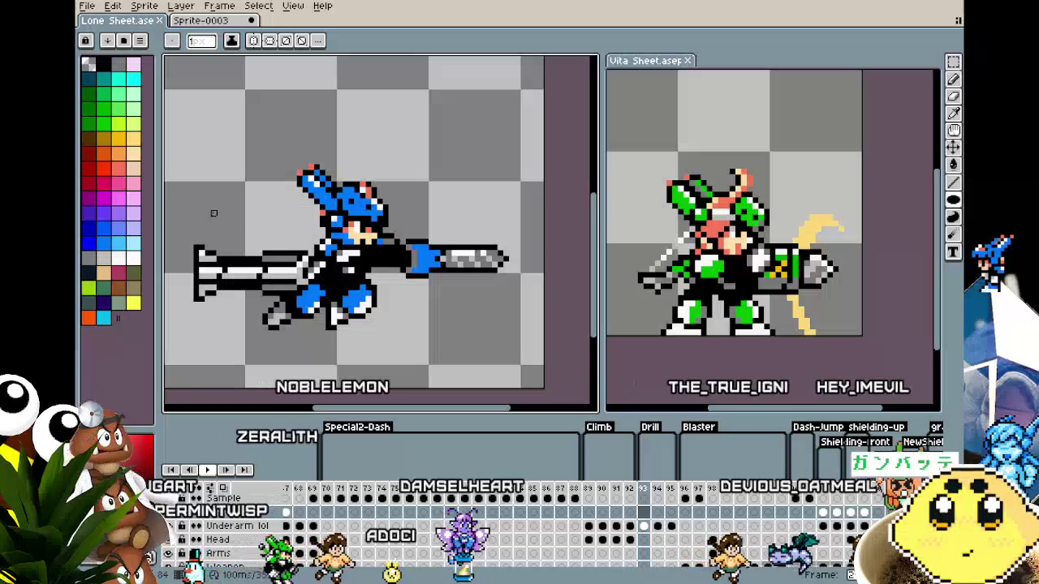
# - Draw a filled pale cyan oval above the drill and erase its right side into a crescent
pyautogui.click(134, 242)
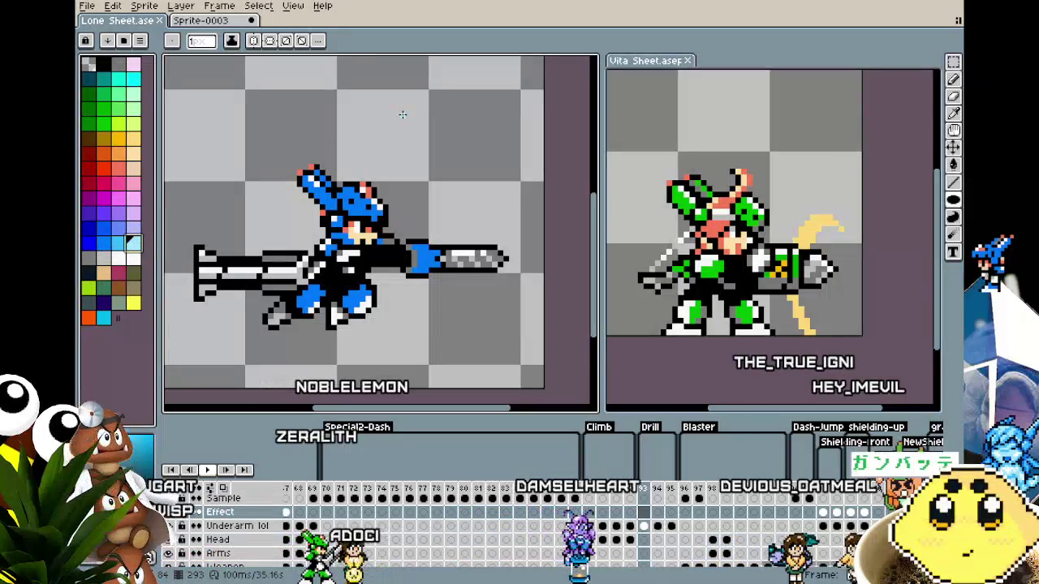
pyautogui.moveTo(403, 114); pyautogui.dragTo(447, 184)
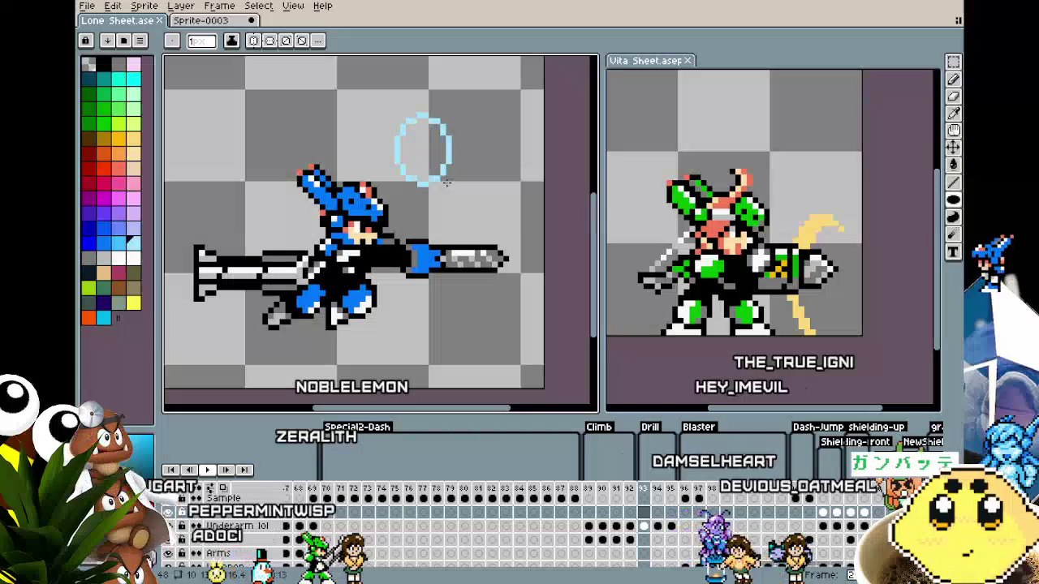
pyautogui.press('g')
pyautogui.click(418, 138)
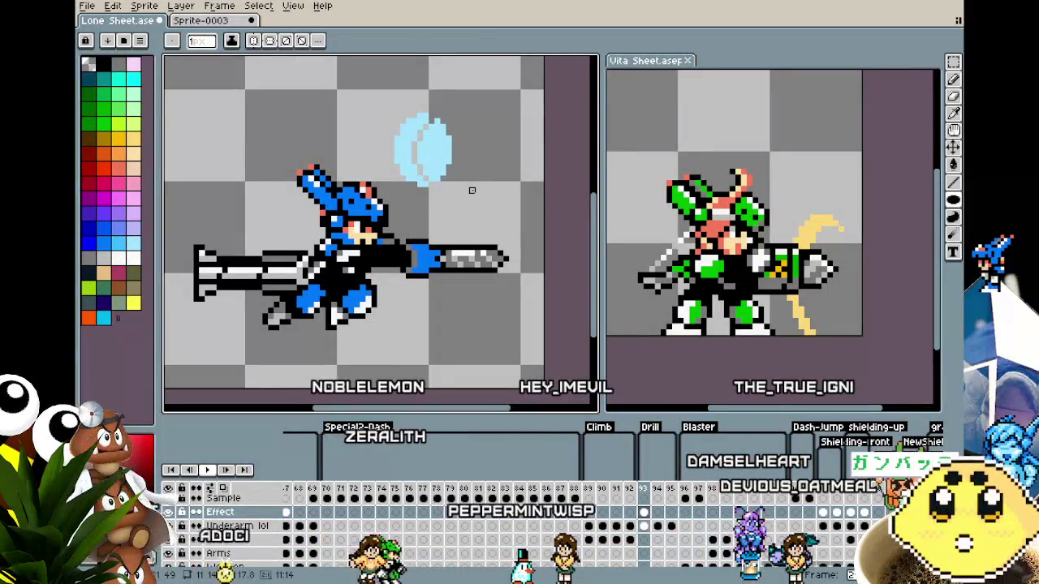
pyautogui.moveTo(472, 190)
pyautogui.mouseDown()
pyautogui.moveTo(436, 155)
pyautogui.moveTo(503, 198)
pyautogui.mouseUp()
# - Add a solid pale cyan oval right of the crescent, undoing a stray inner stroke
pyautogui.press('g')
pyautogui.click(471, 164)
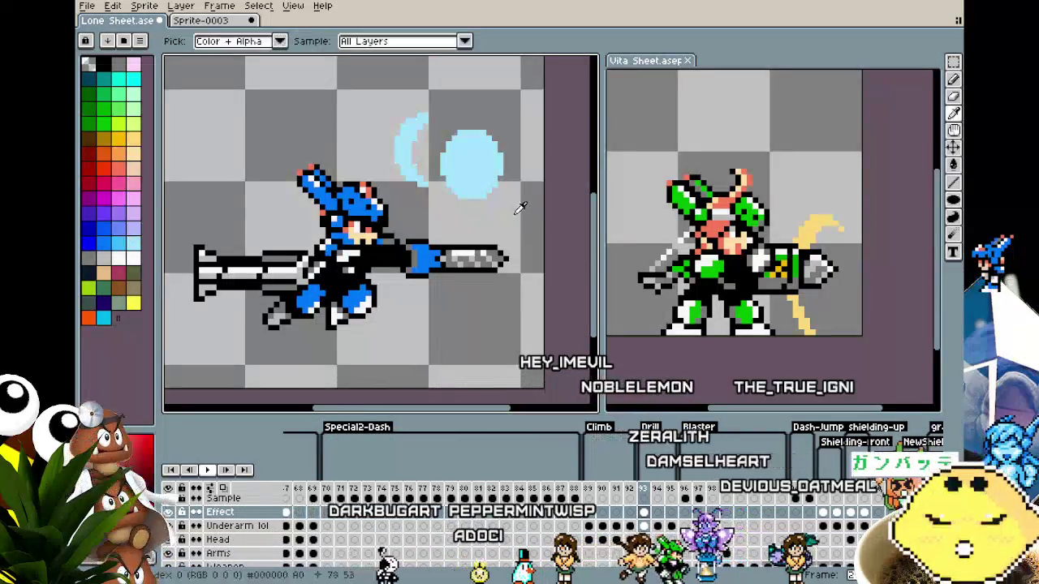
pyautogui.moveTo(459, 136)
pyautogui.mouseDown()
pyautogui.moveTo(485, 138)
pyautogui.moveTo(513, 196)
pyautogui.mouseUp()
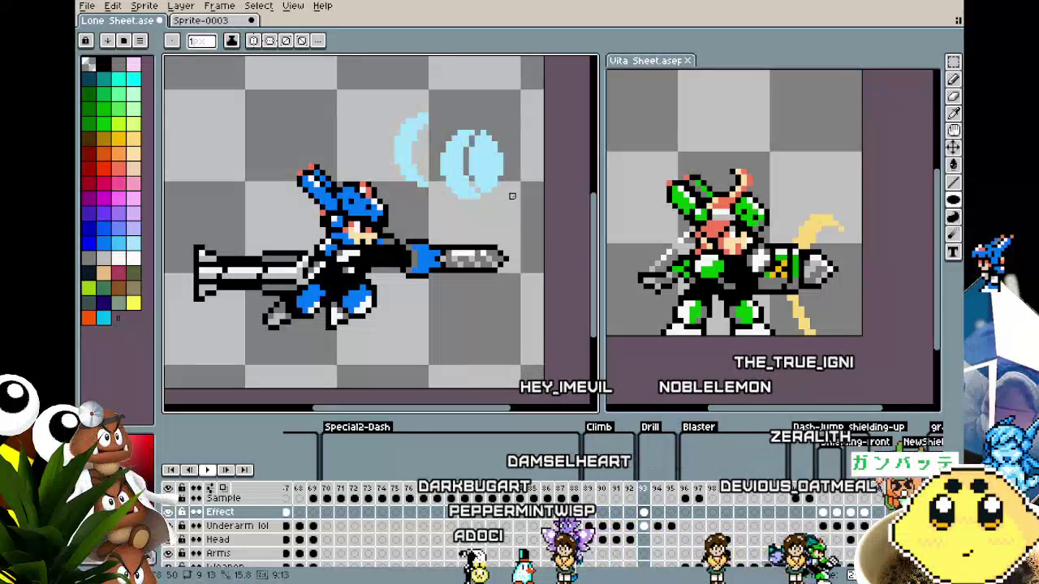
pyautogui.hotkey('ctrl', 'z')
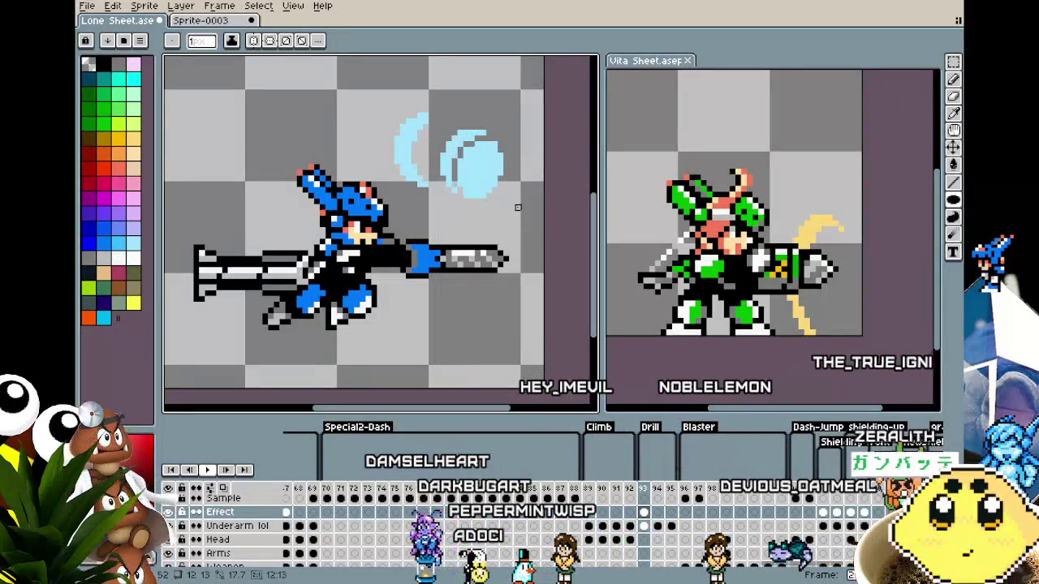
# - Remove the solid oval, sample the crescent's pale cyan, and draw a new filled oval beside it
pyautogui.press('v')
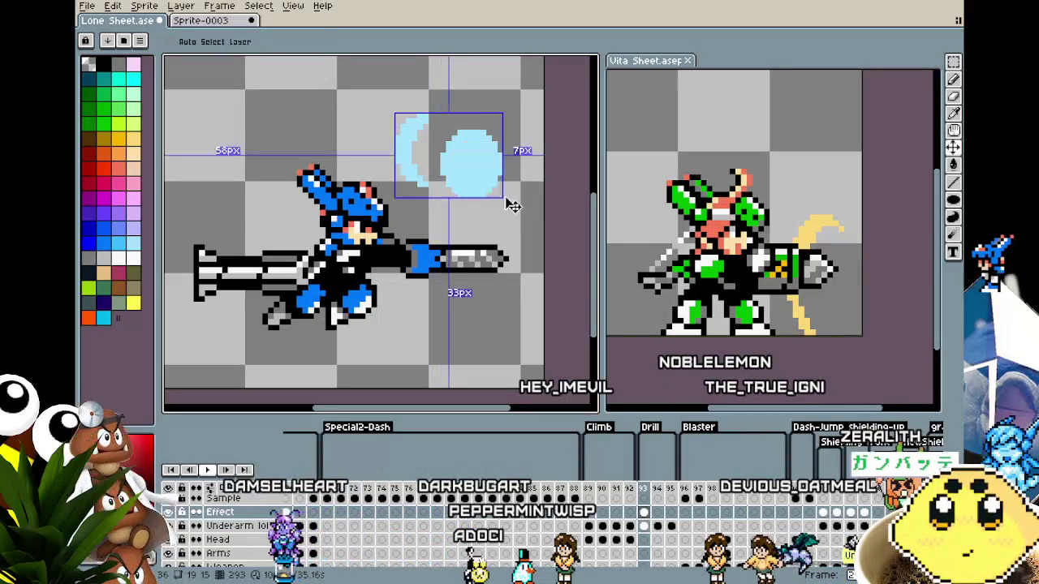
pyautogui.hotkey('ctrl', 'z')
pyautogui.press('b')
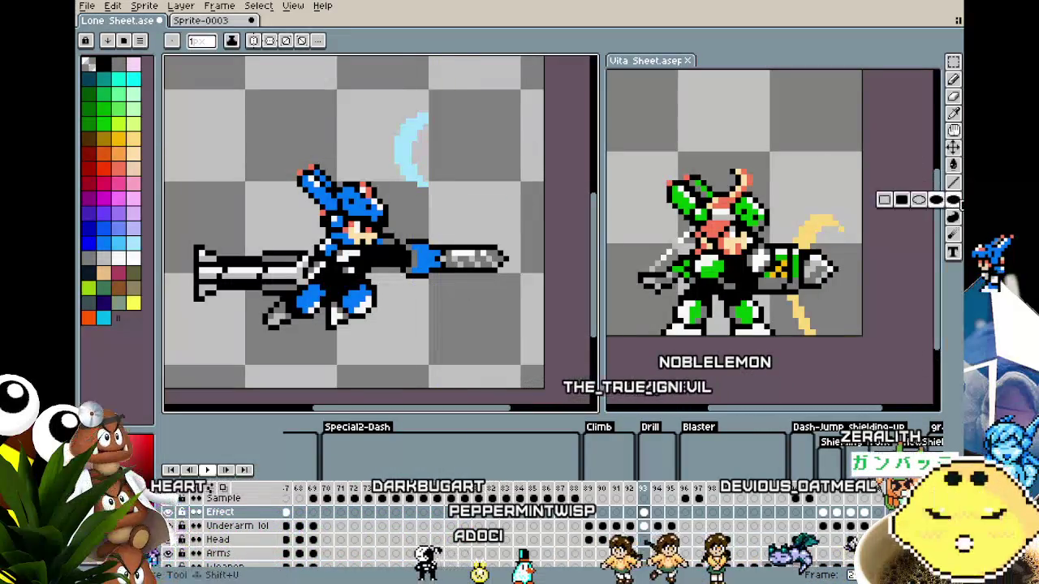
pyautogui.press('i')
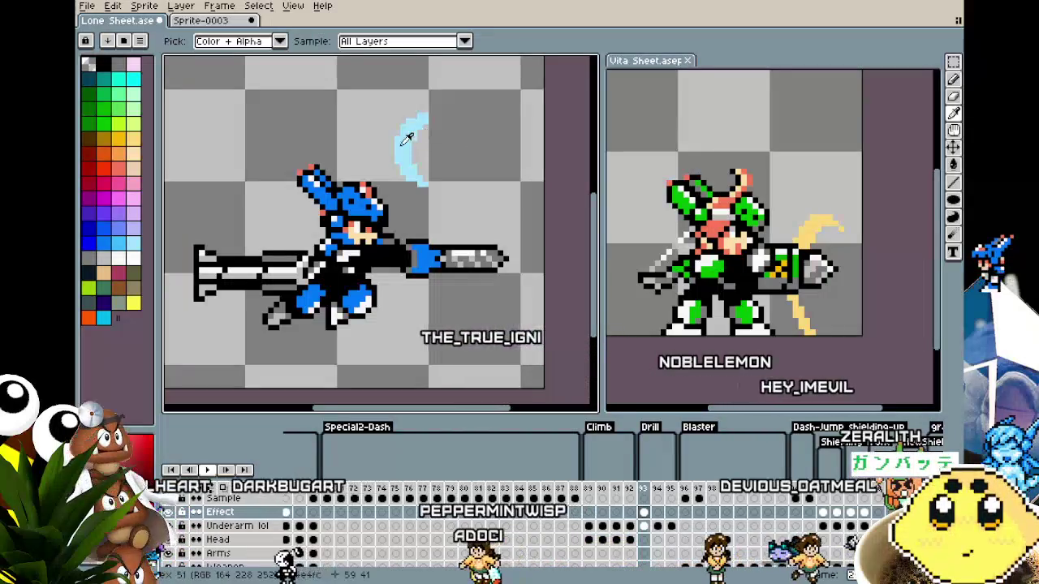
pyautogui.click(407, 139)
pyautogui.hotkey('shift', 'u')
pyautogui.moveTo(446, 143); pyautogui.dragTo(497, 193)
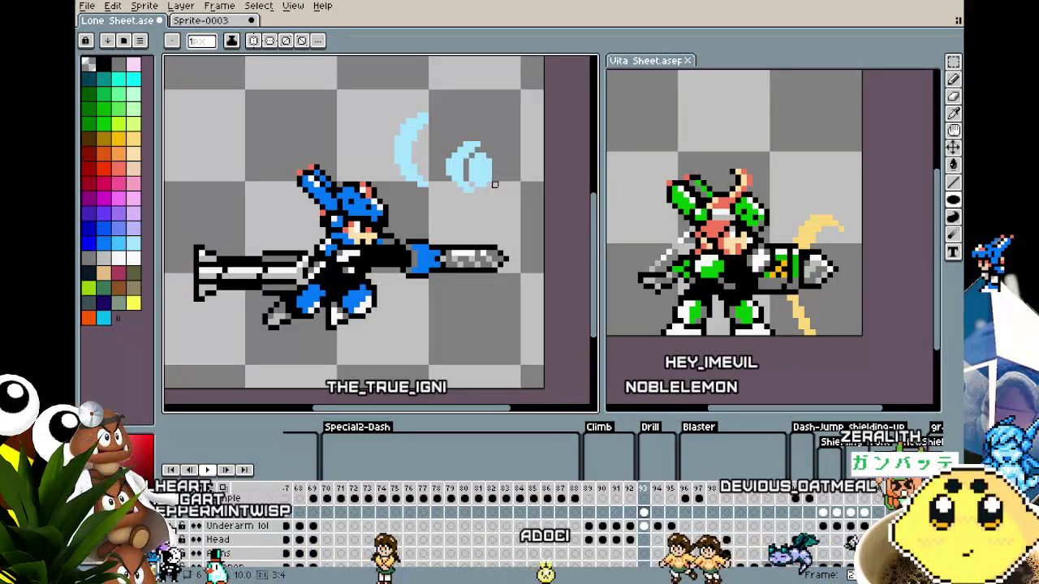
pyautogui.moveTo(397, 117); pyautogui.dragTo(489, 187)
pyautogui.click(454, 144)
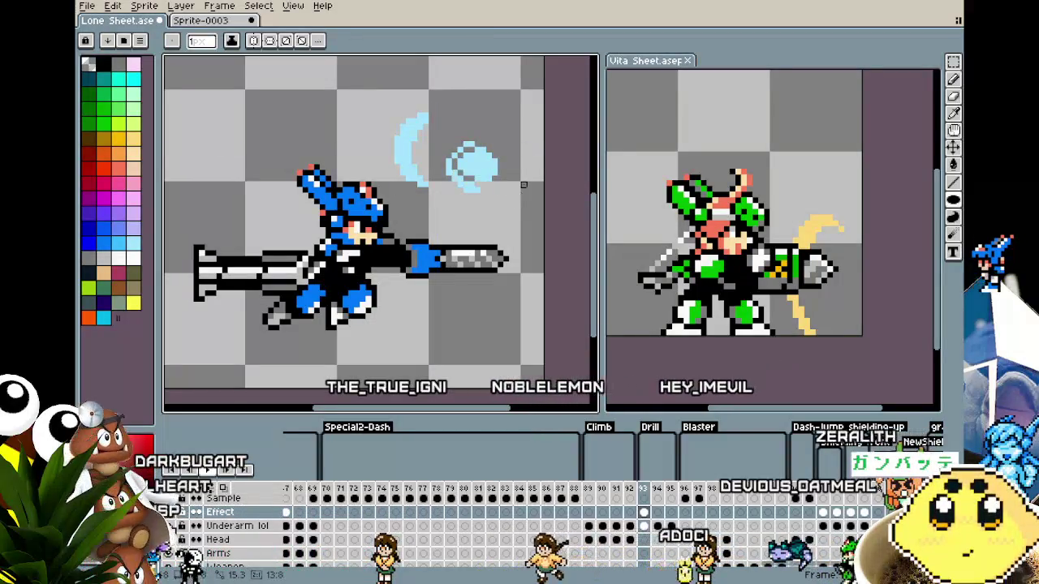
# - Carve the right-hand oval into a thin second crescent after trying and undoing fills
pyautogui.click(465, 162)
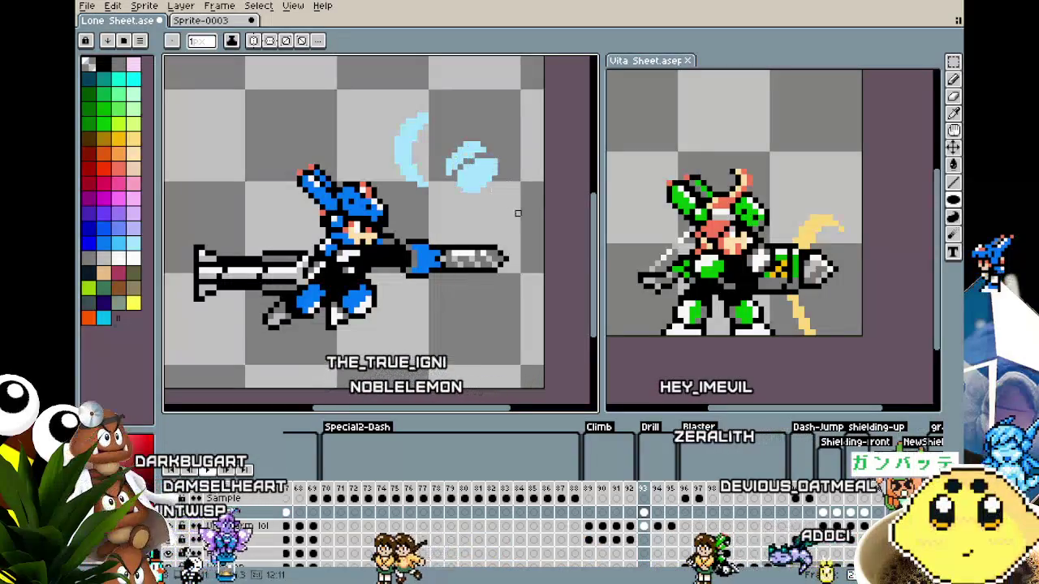
pyautogui.click(466, 161)
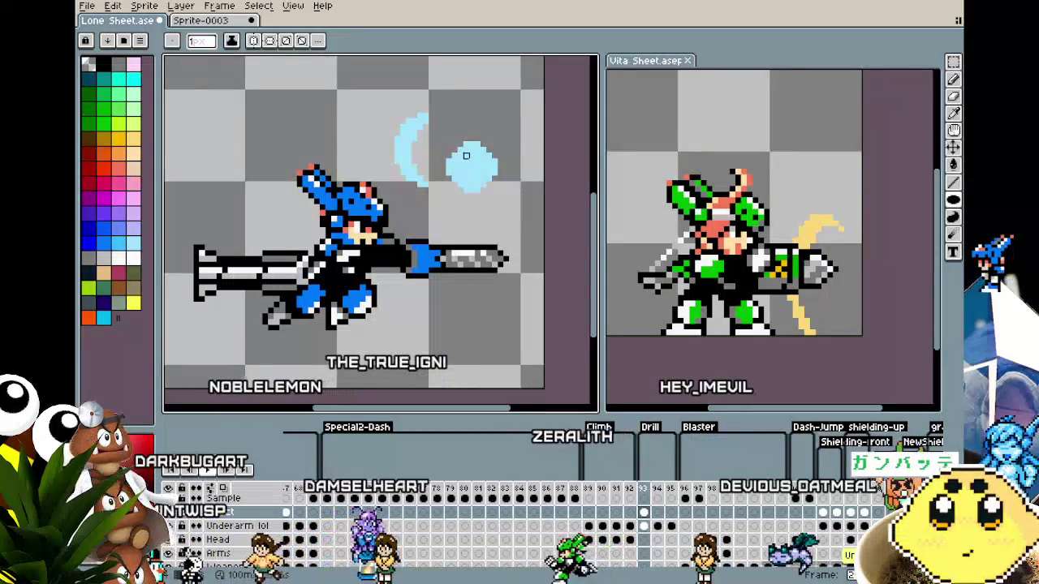
pyautogui.hotkey('ctrl', 'z')
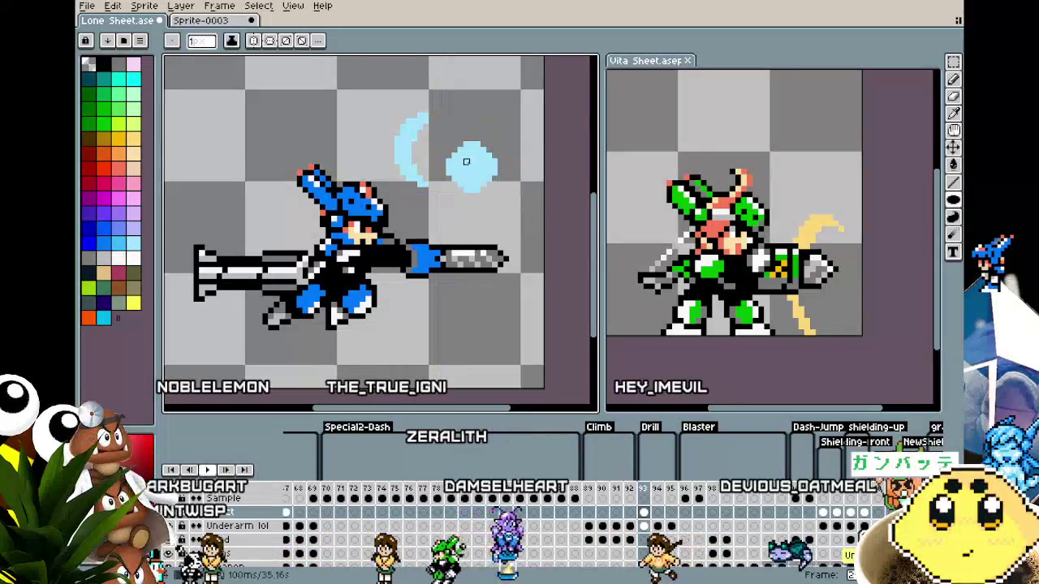
pyautogui.hotkey('ctrl', 'z')
pyautogui.hotkey('ctrl', 'y')
pyautogui.hotkey('ctrl', 'y')
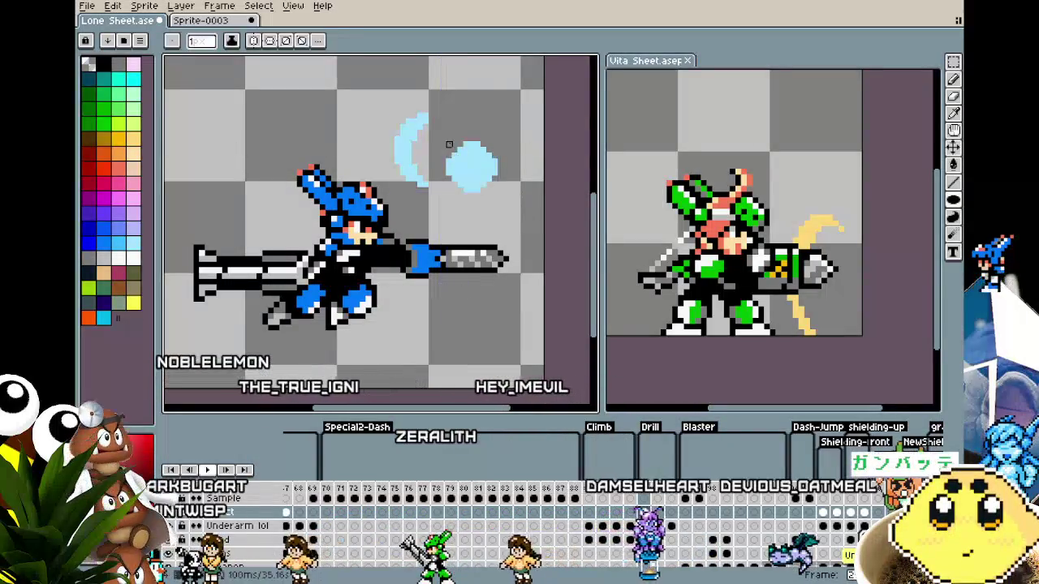
pyautogui.hotkey('ctrl', 'z')
pyautogui.hotkey('ctrl', 'y')
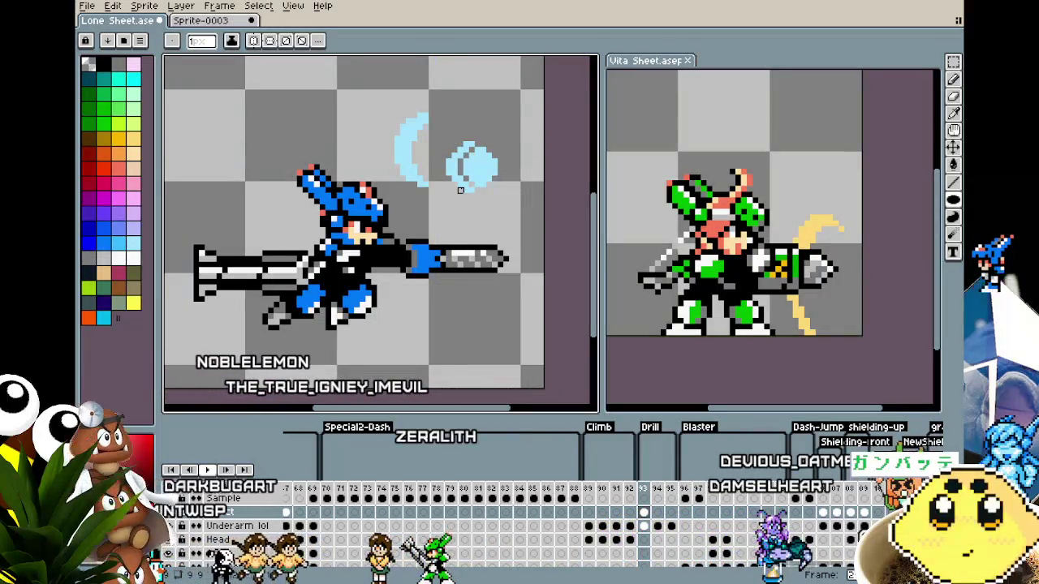
pyautogui.moveTo(472, 147); pyautogui.dragTo(472, 183)
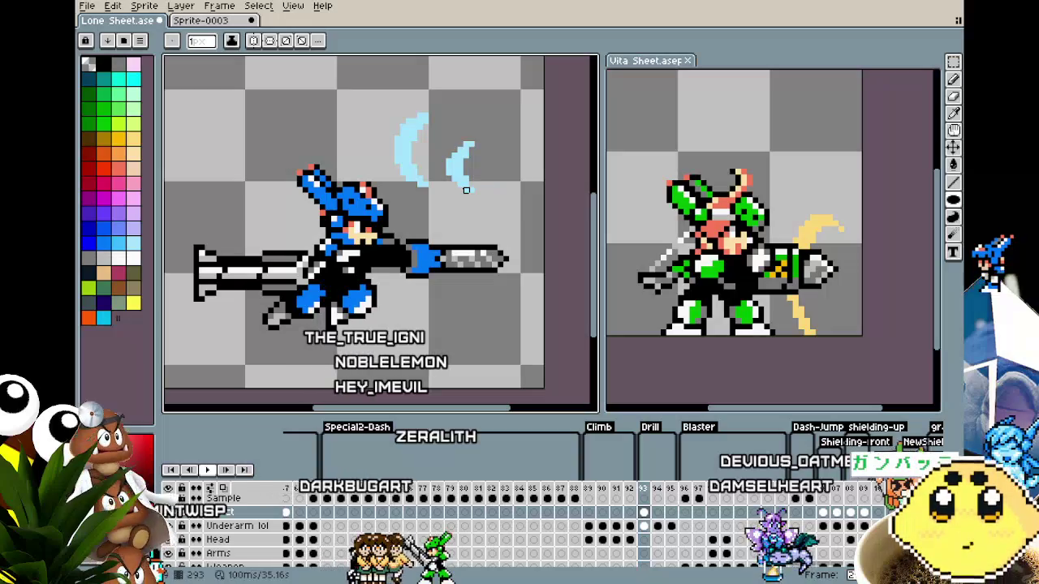
# - Select the small right-hand crescent and nudge it a pixel closer to the larger one
pyautogui.press('m')
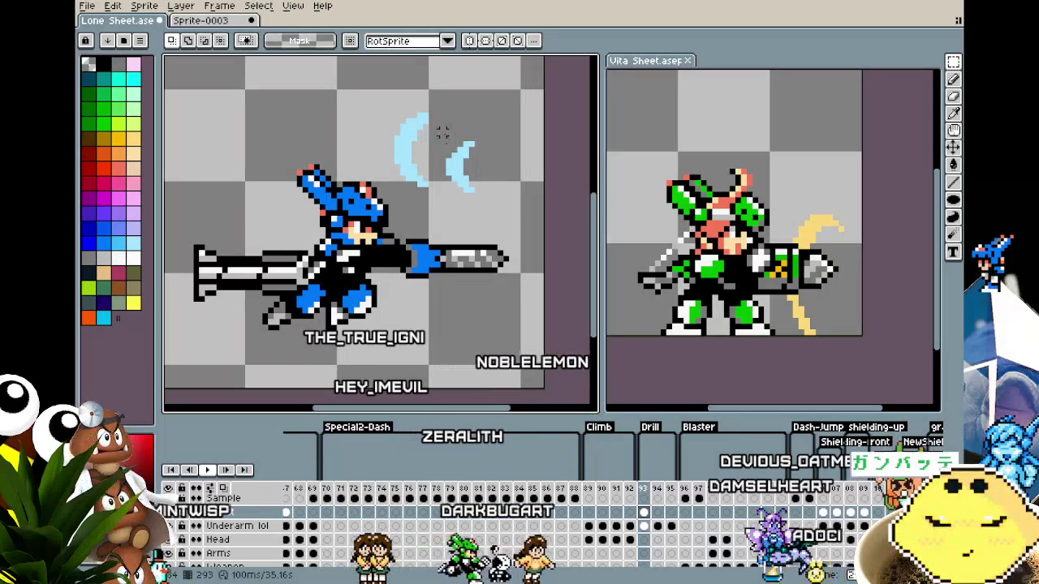
pyautogui.press('v')
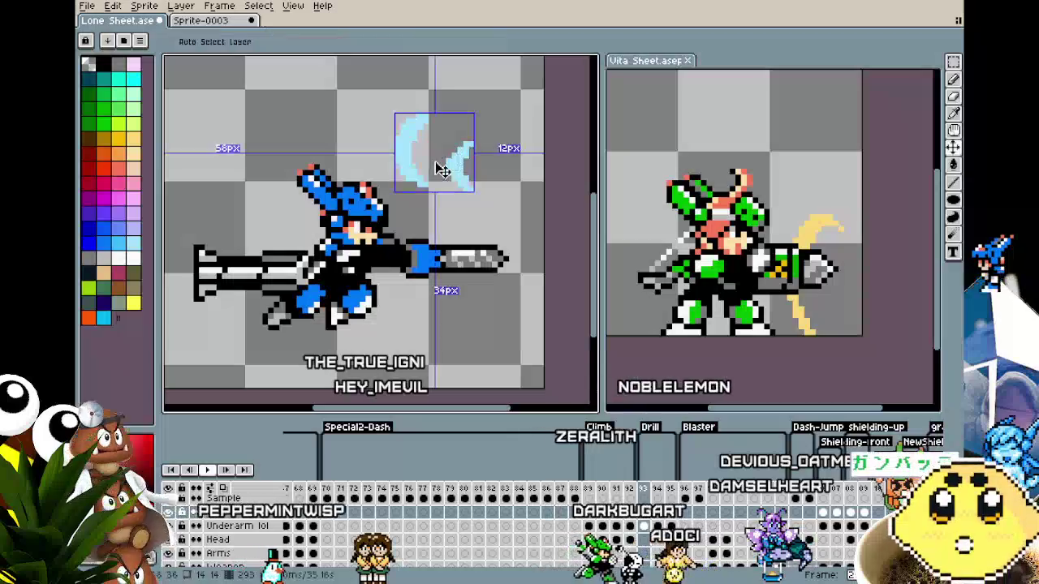
pyautogui.press('b')
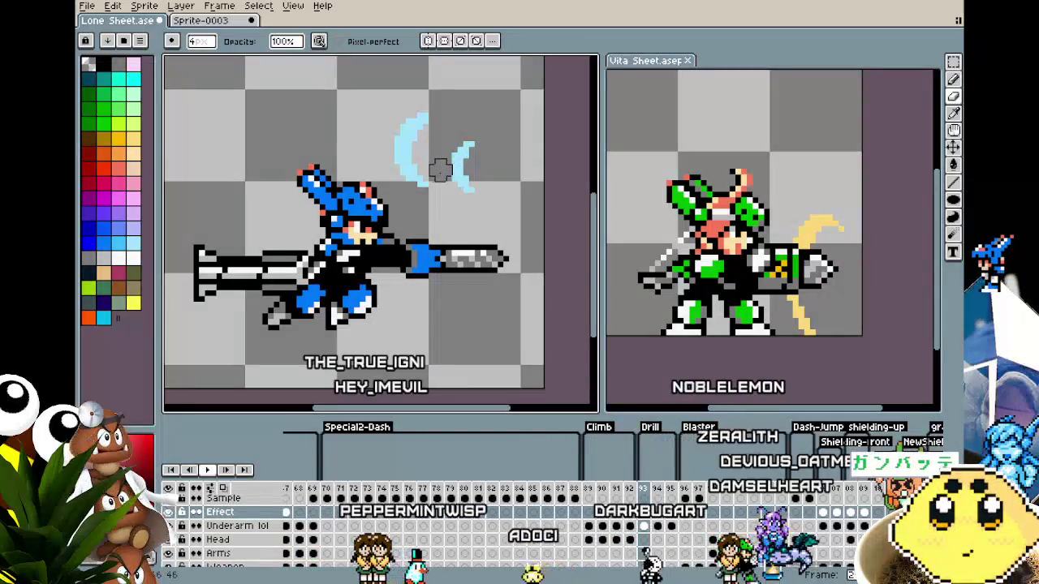
pyautogui.press('m')
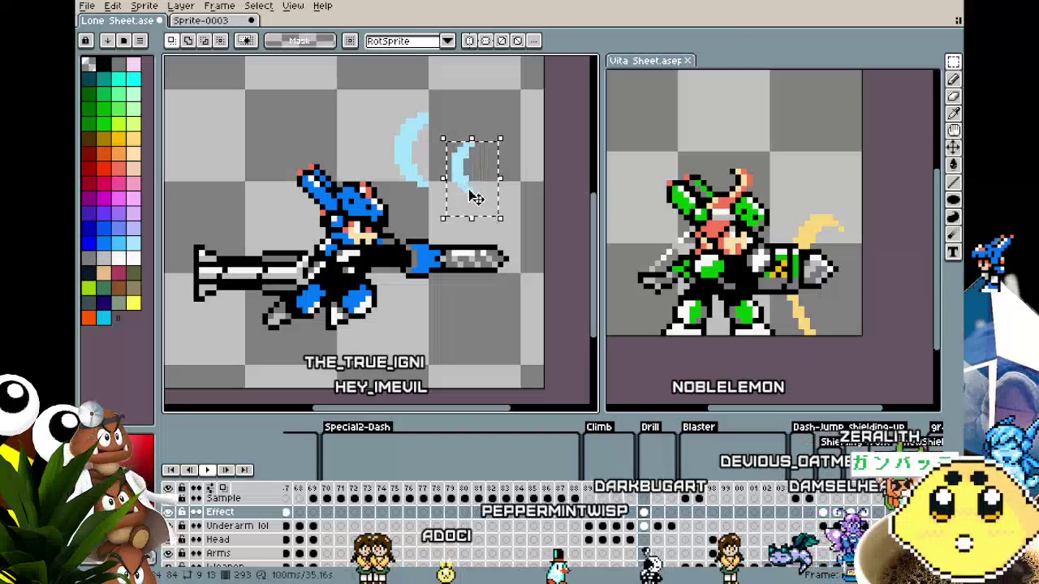
pyautogui.moveTo(473, 180); pyautogui.dragTo(414, 207)
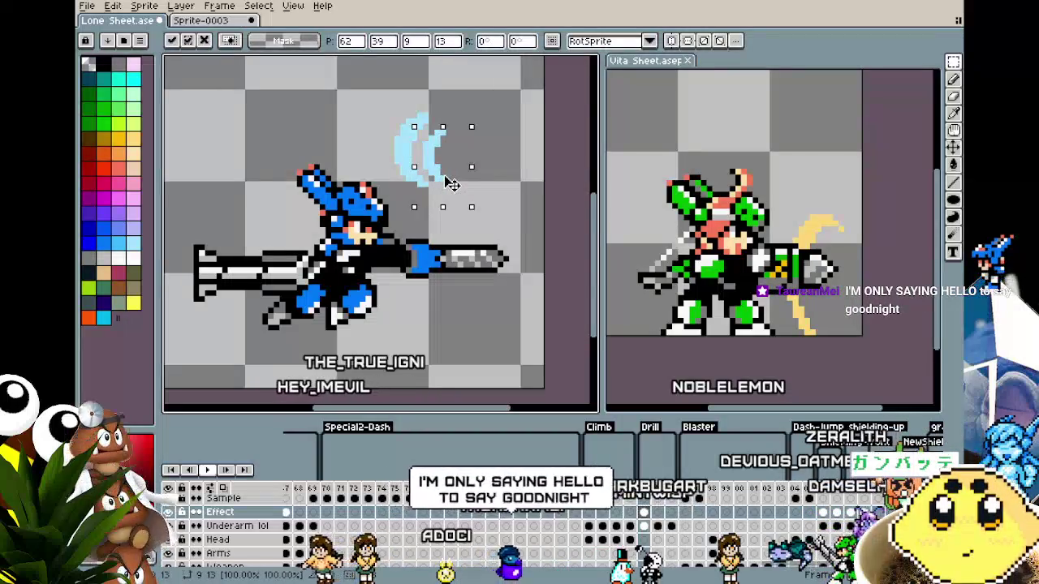
pyautogui.press('Up')
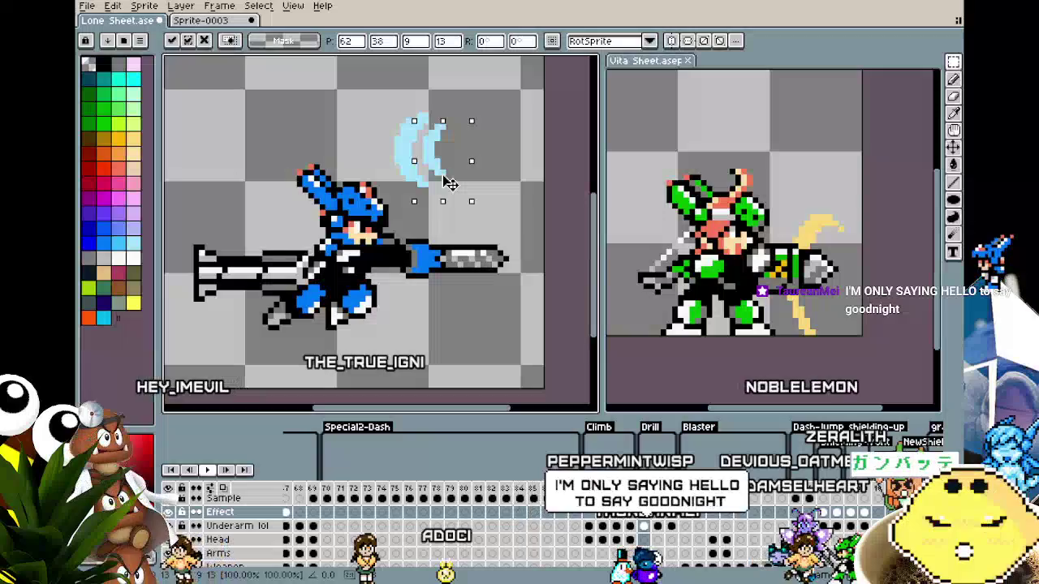
pyautogui.press('Down')
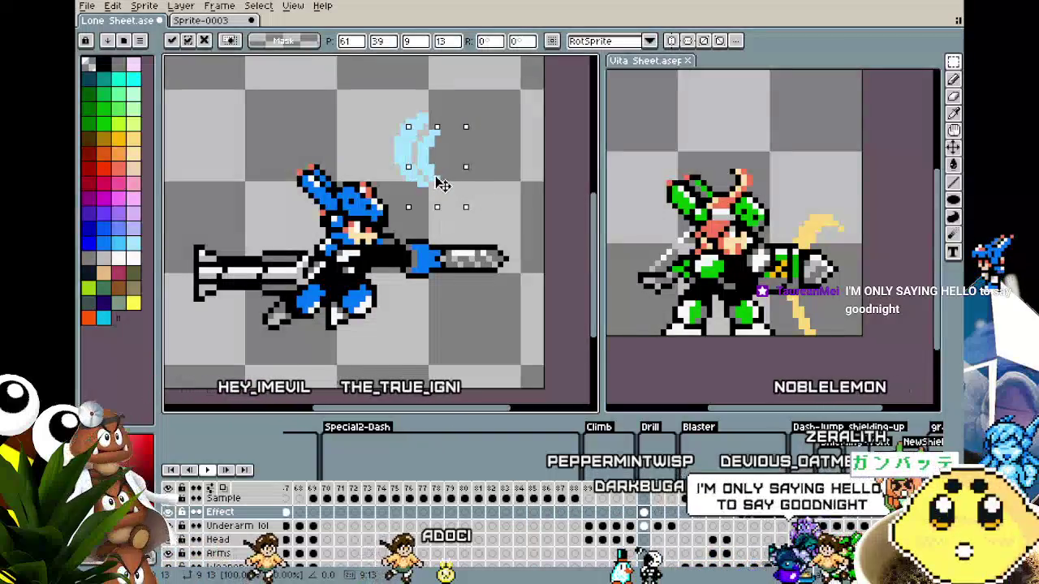
pyautogui.moveTo(449, 186); pyautogui.dragTo(442, 183)
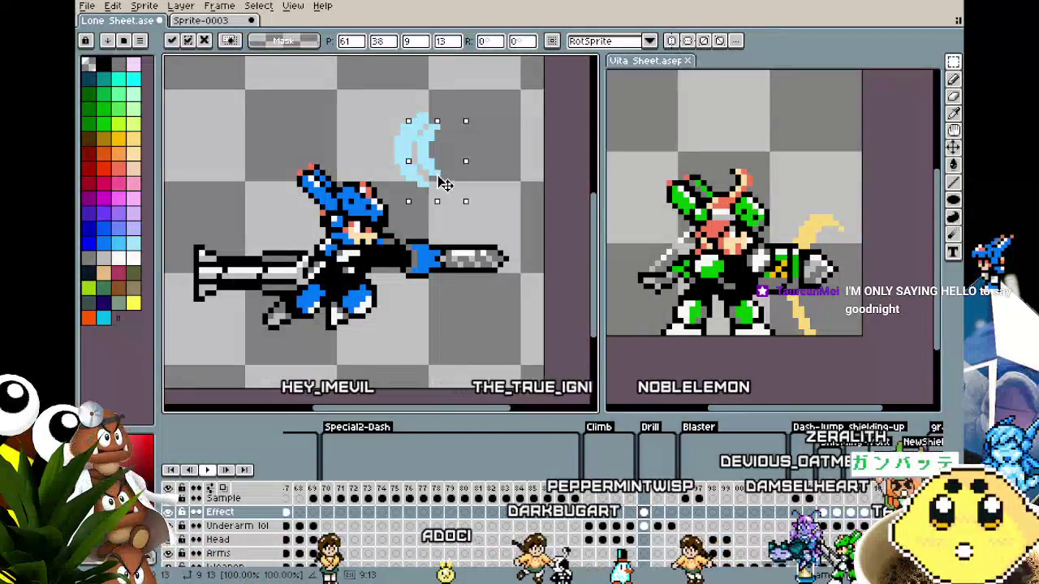
pyautogui.moveTo(442, 185); pyautogui.dragTo(449, 187)
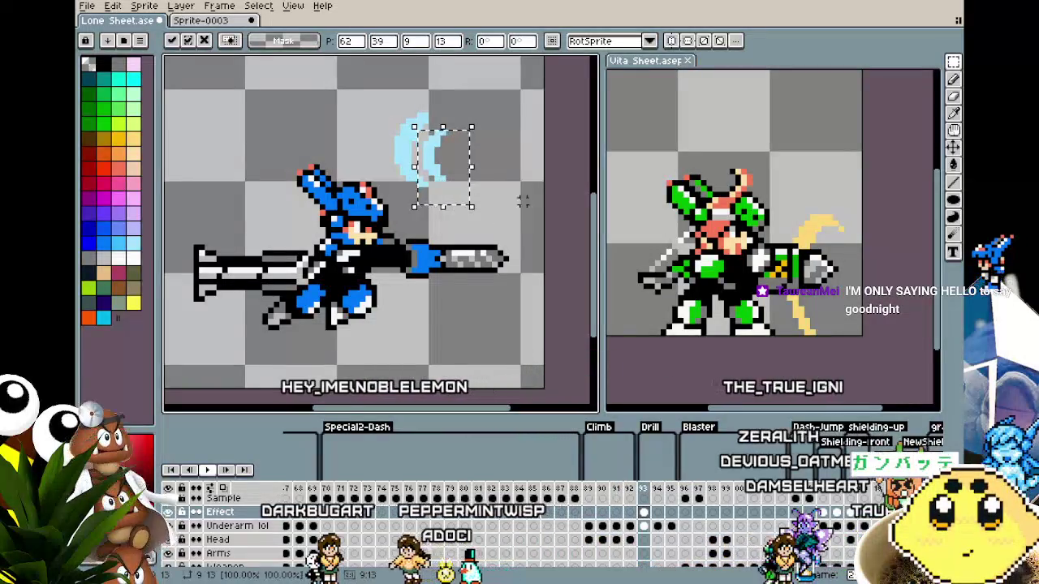
pyautogui.click(355, 97)
# - Select both crescents and try positioning and enlarging them over the drill tip
pyautogui.moveTo(362, 91); pyautogui.dragTo(469, 187)
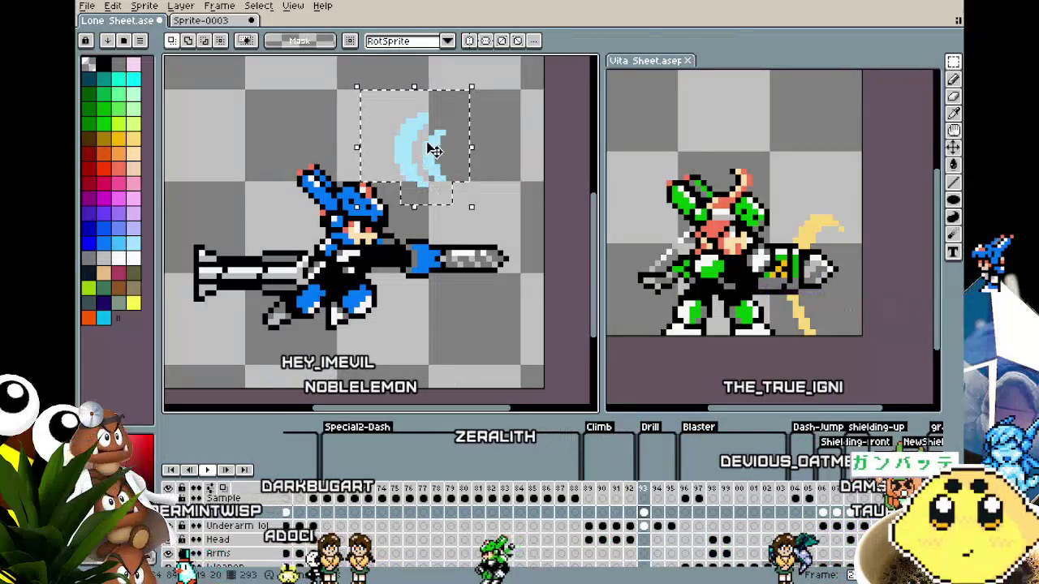
pyautogui.moveTo(434, 150); pyautogui.dragTo(464, 233)
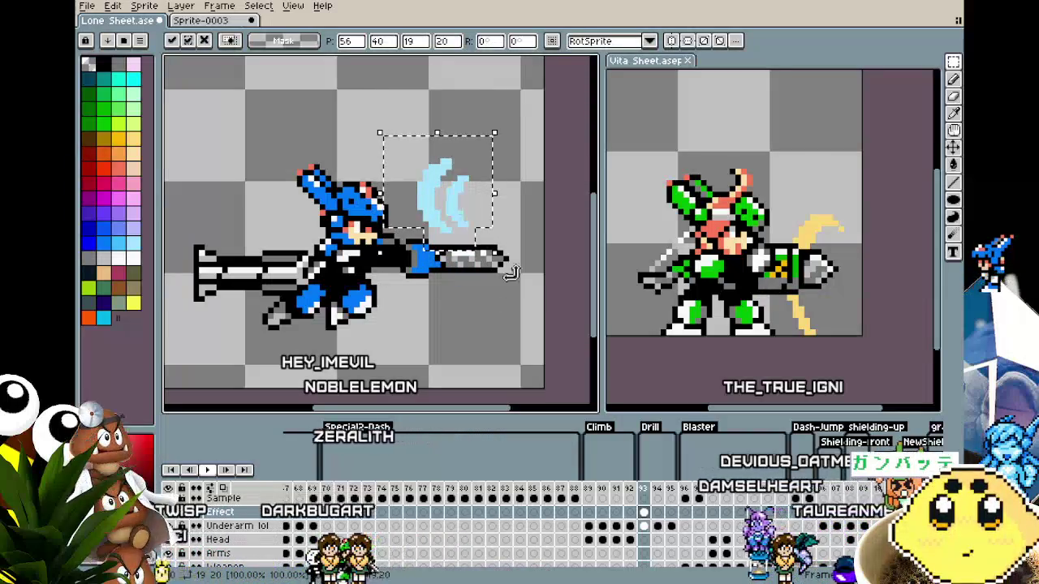
pyautogui.press('Delete')
pyautogui.hotkey('ctrl', 'v')
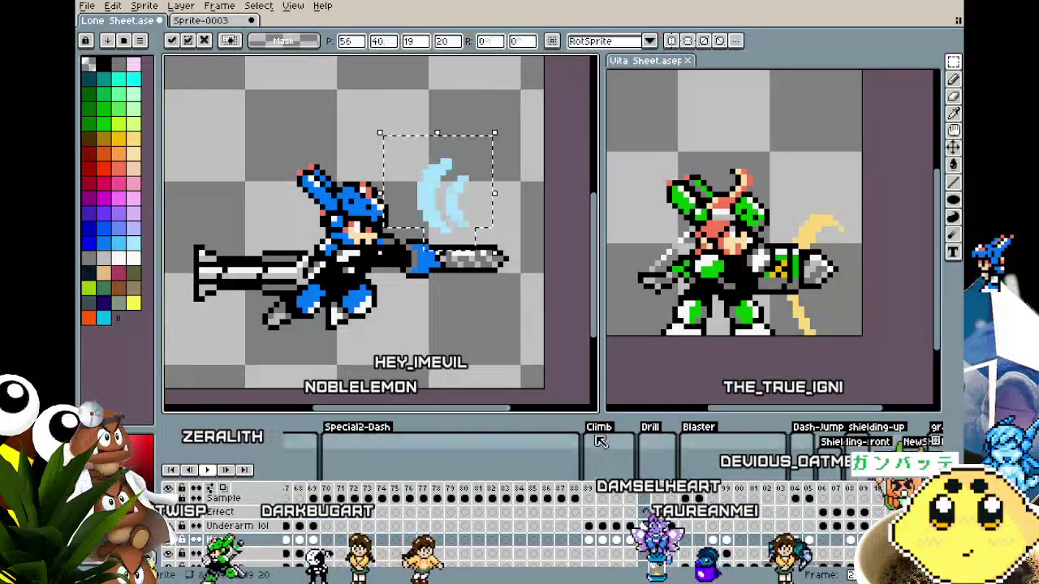
pyautogui.moveTo(438, 266); pyautogui.dragTo(434, 264)
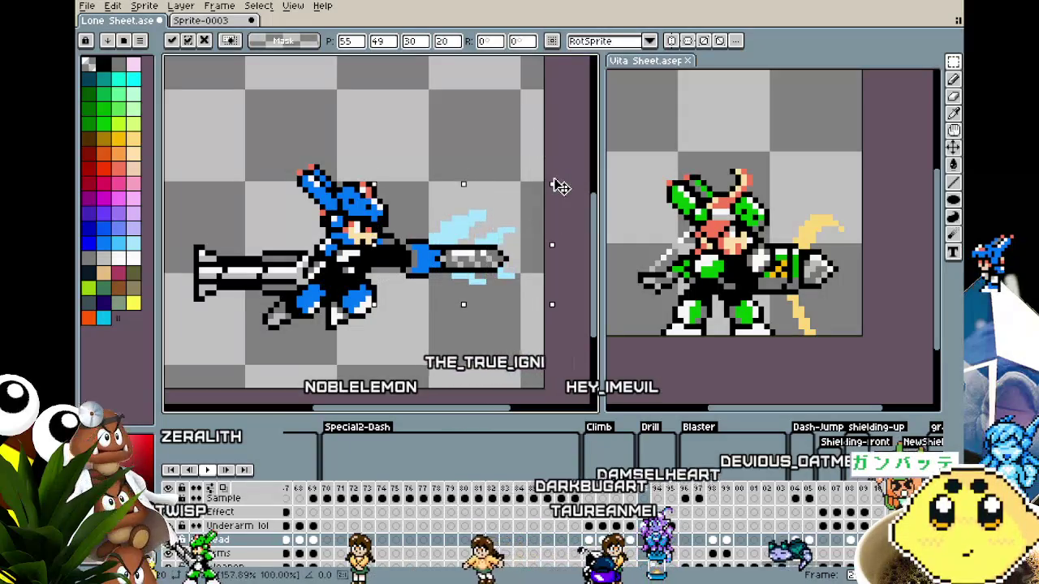
pyautogui.moveTo(490, 279)
pyautogui.mouseDown()
pyautogui.moveTo(479, 284)
pyautogui.moveTo(478, 236)
pyautogui.mouseUp()
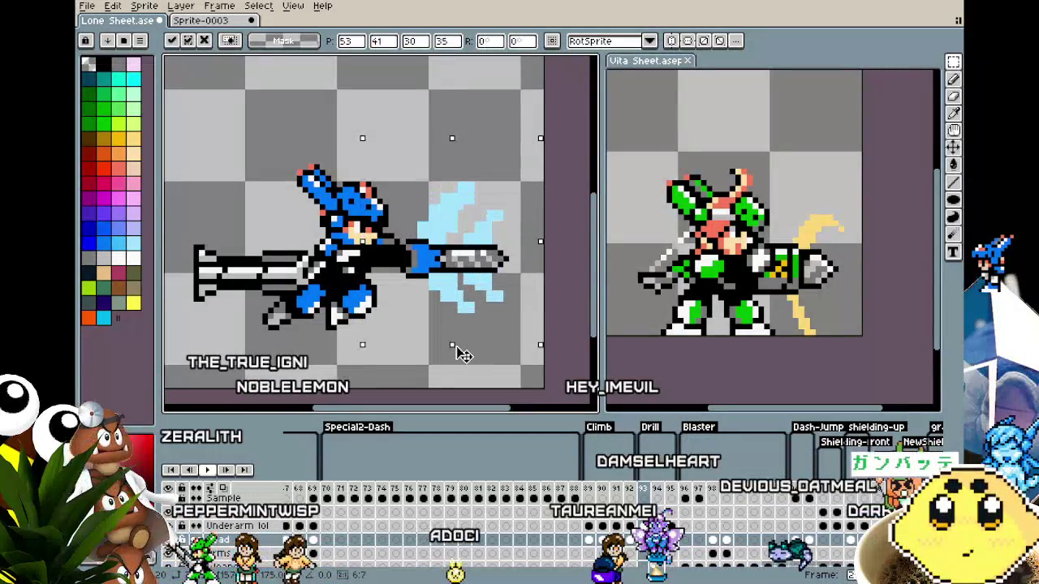
pyautogui.moveTo(485, 292); pyautogui.dragTo(469, 298)
# - Cancel the tip placements and drop the crescent pair above the drill
pyautogui.press('Escape')
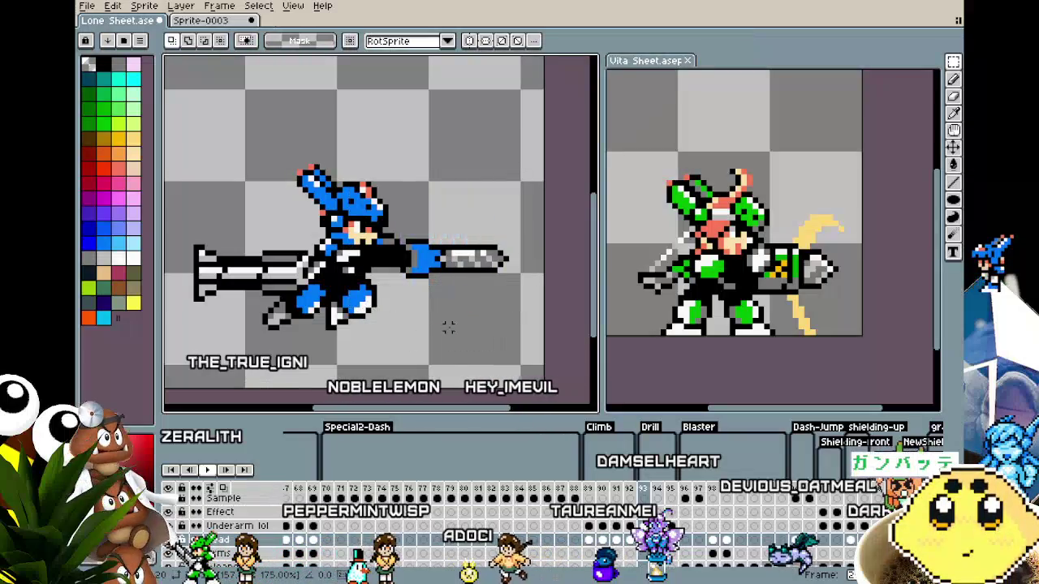
pyautogui.moveTo(448, 174); pyautogui.dragTo(467, 252)
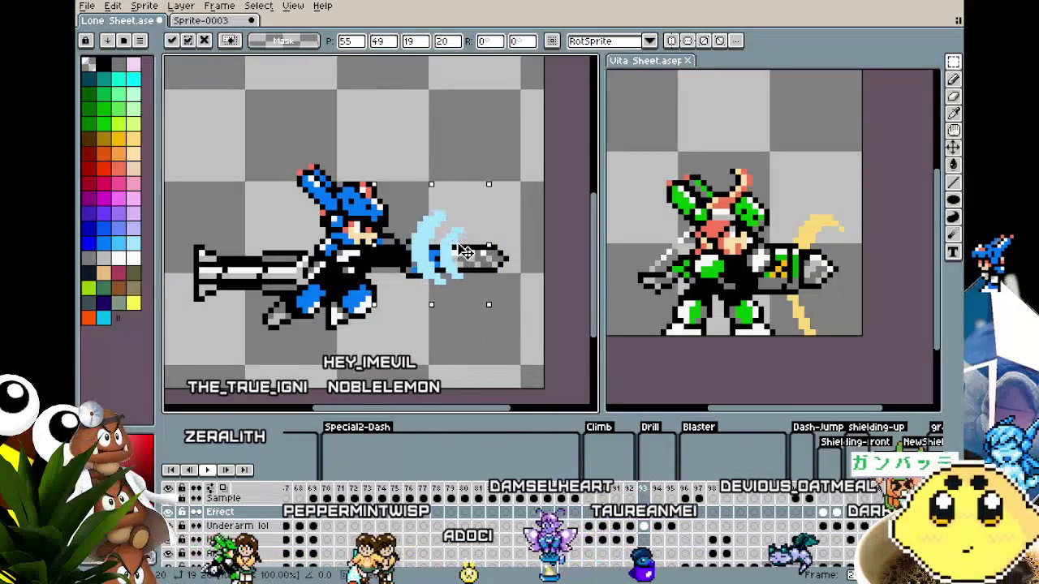
pyautogui.press('Escape')
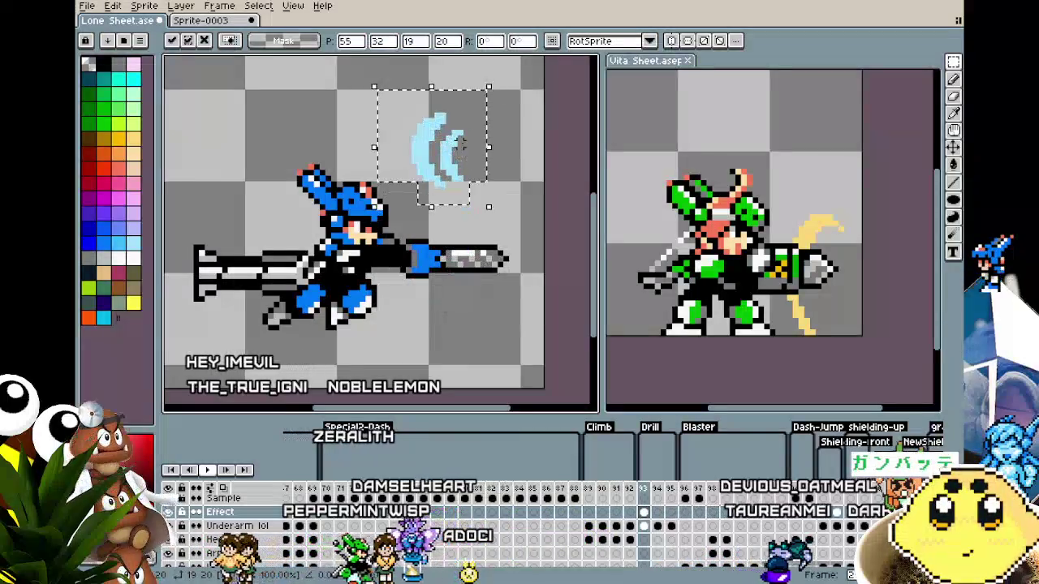
pyautogui.moveTo(455, 156); pyautogui.dragTo(540, 244)
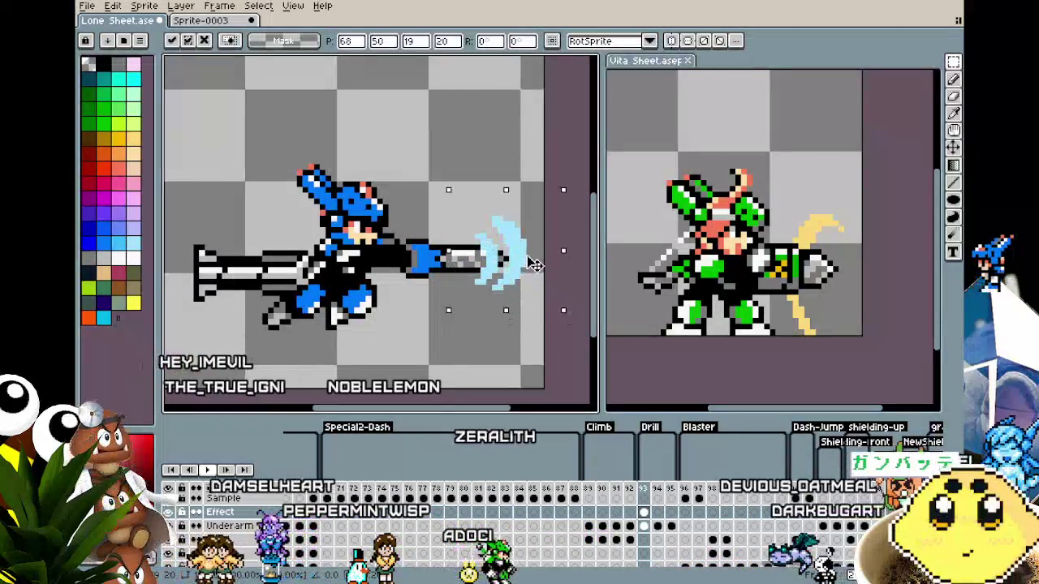
pyautogui.moveTo(536, 247)
pyautogui.mouseDown()
pyautogui.moveTo(476, 154)
pyautogui.moveTo(473, 124)
pyautogui.mouseUp()
pyautogui.click(479, 173)
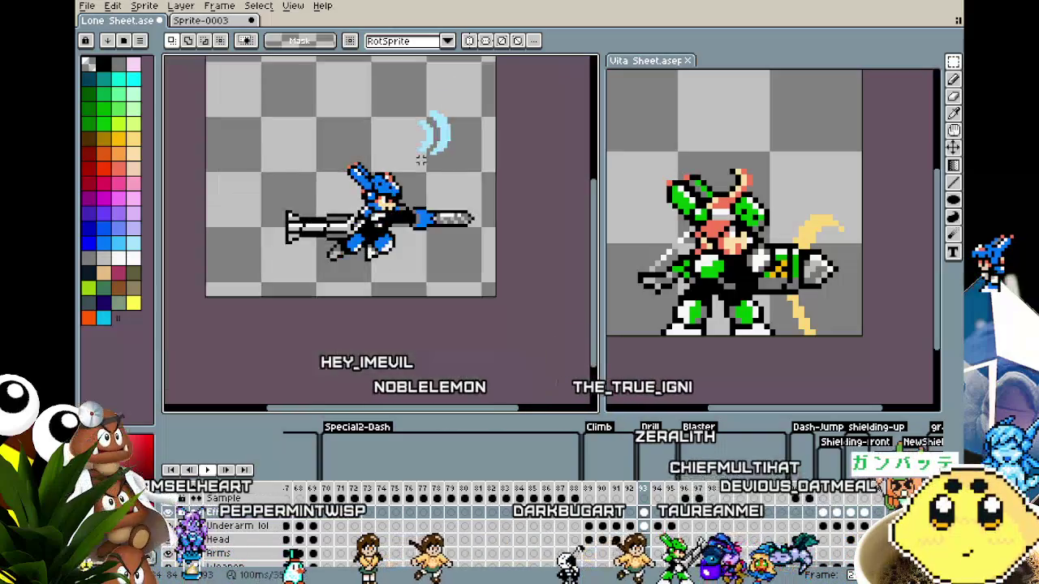
# - Delete the two pale blue crescents and start a white disc in their place
pyautogui.moveTo(417, 92); pyautogui.dragTo(498, 185)
pyautogui.press('Delete')
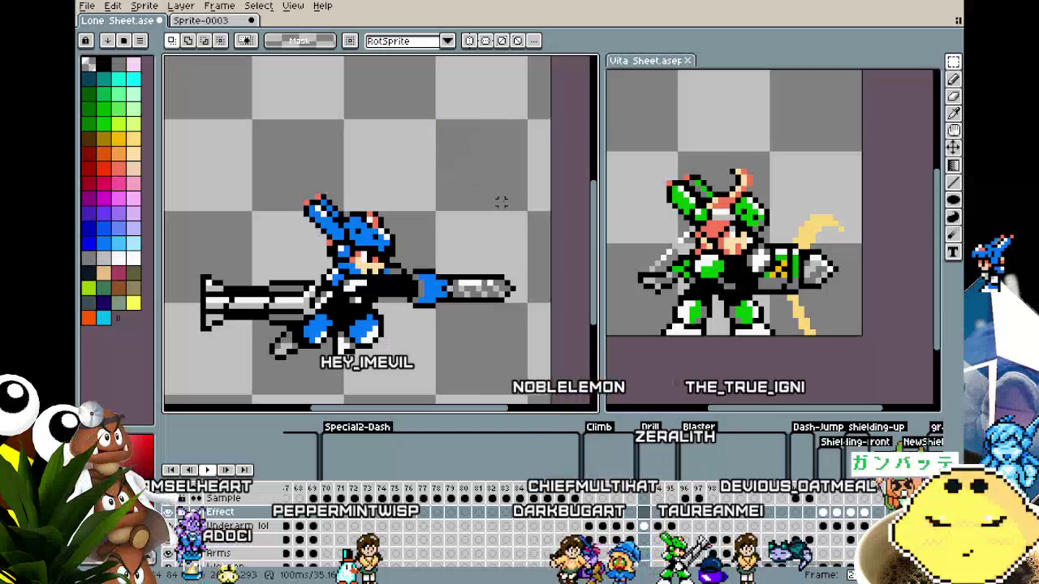
pyautogui.press('b')
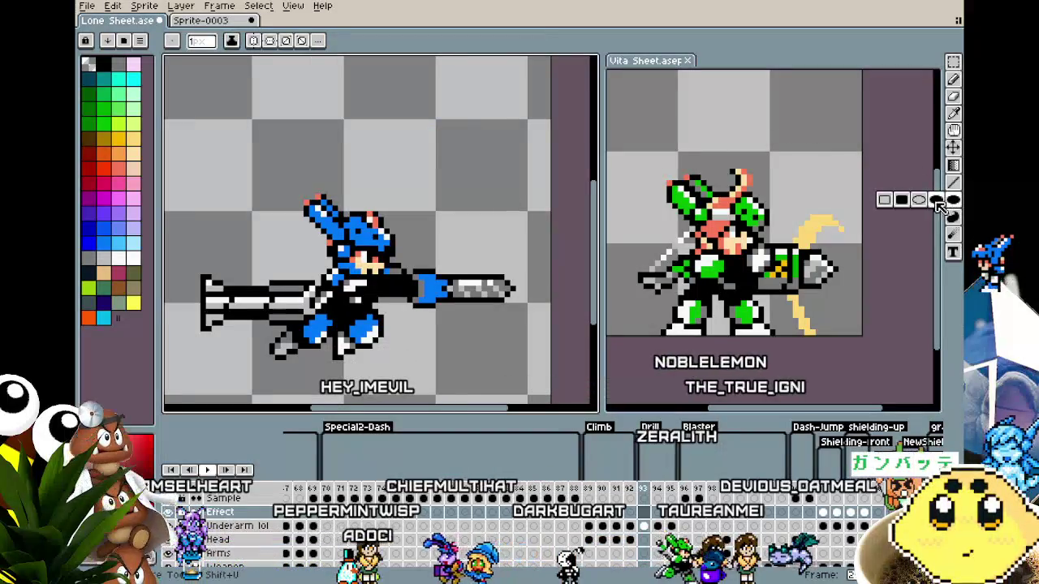
pyautogui.click(134, 244)
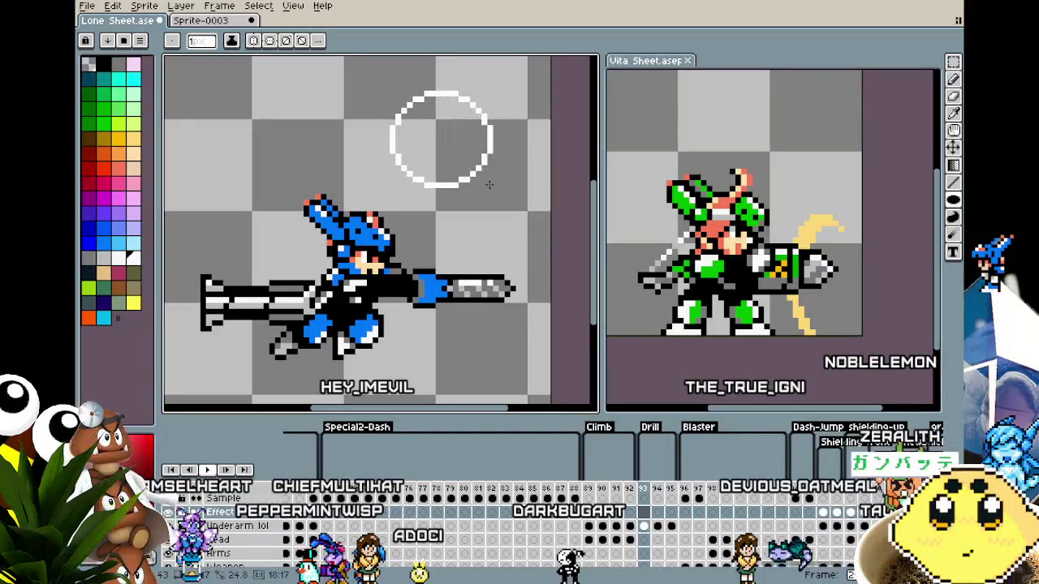
pyautogui.click(441, 145)
pyautogui.moveTo(434, 96); pyautogui.dragTo(450, 196)
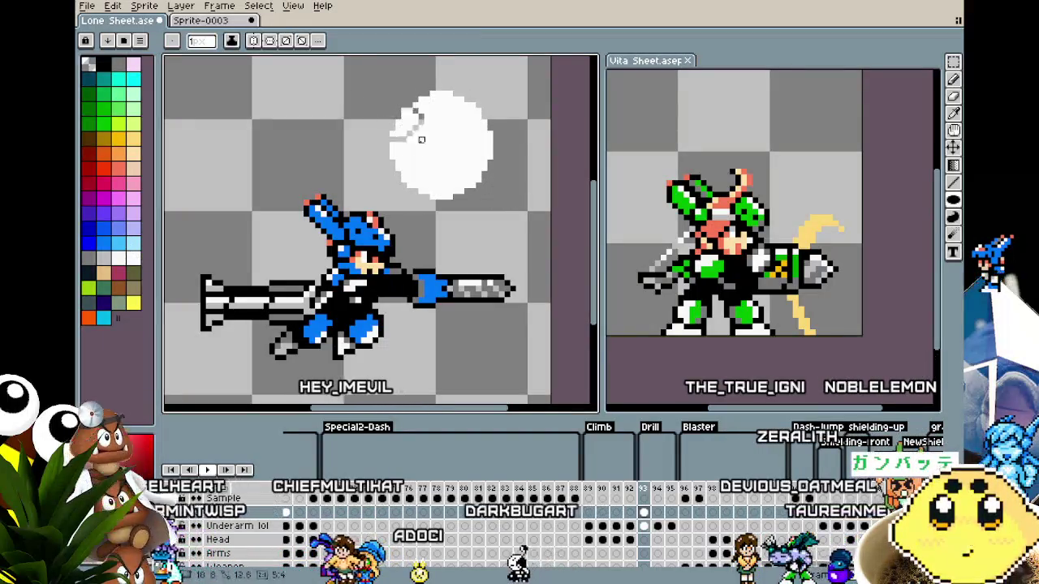
pyautogui.press('Delete')
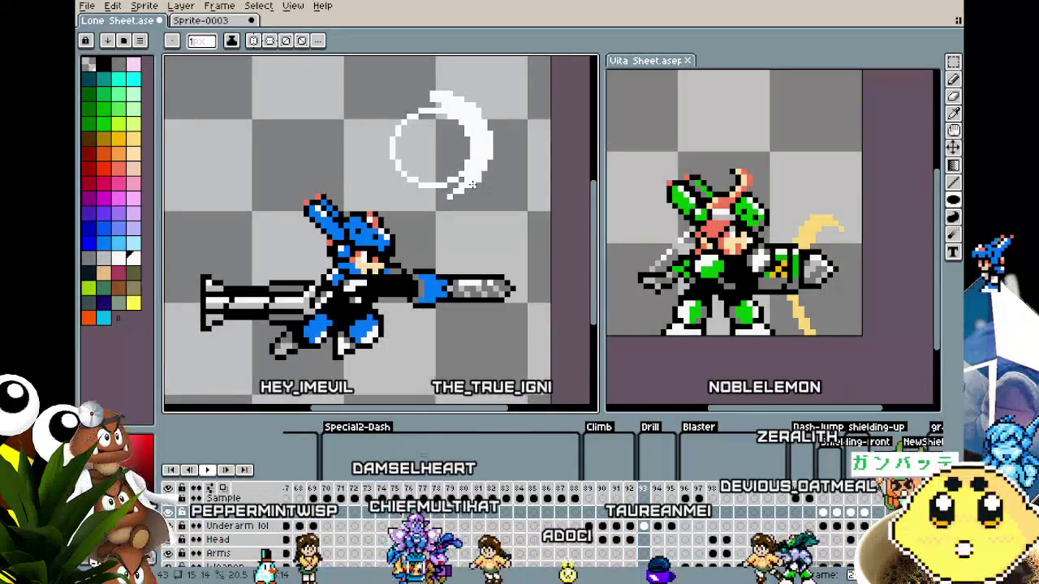
# - Draw a filled white circle and carve it into one thicker crescent above the drill
pyautogui.moveTo(471, 184); pyautogui.dragTo(469, 185)
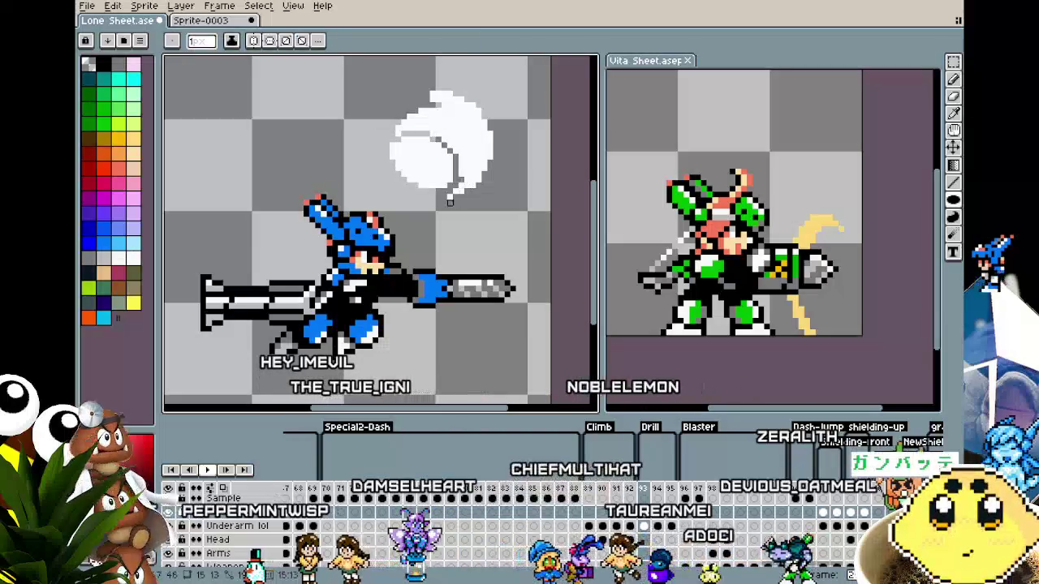
pyautogui.moveTo(413, 134)
pyautogui.mouseDown()
pyautogui.moveTo(467, 181)
pyautogui.moveTo(432, 190)
pyautogui.mouseUp()
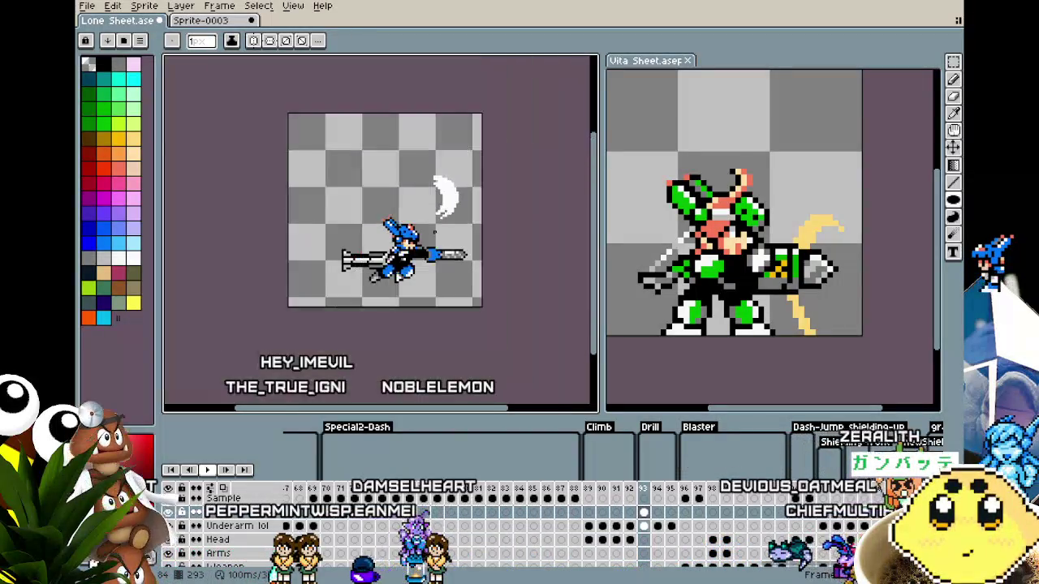
pyautogui.scroll(-3, 432, 232)
pyautogui.scroll(1, 438, 238)
pyautogui.scroll(1, 446, 244)
# - Move the white crescent down so it sits flush against the drill tip
pyautogui.press('m')
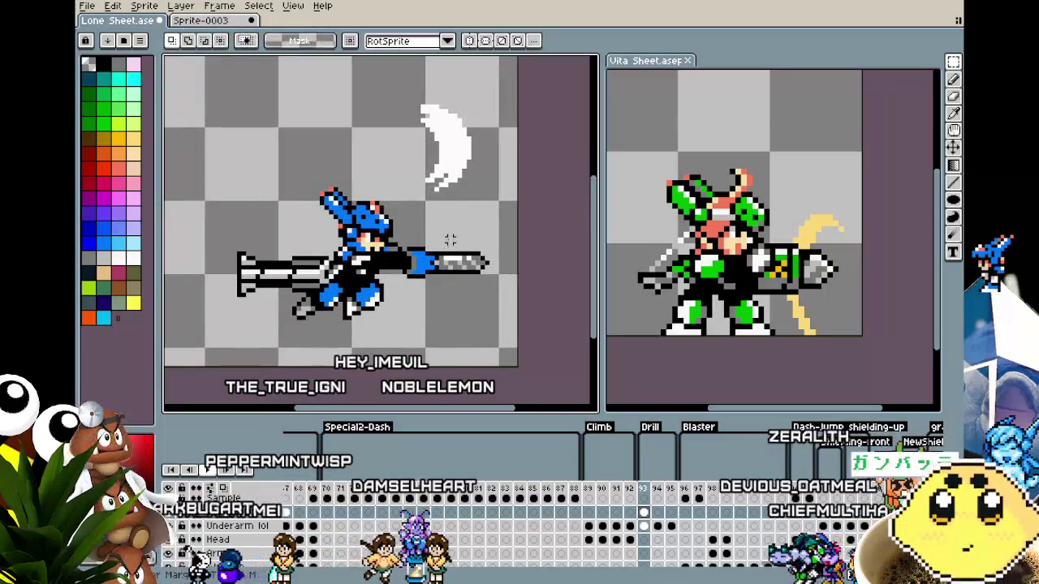
pyautogui.moveTo(491, 209); pyautogui.dragTo(504, 306)
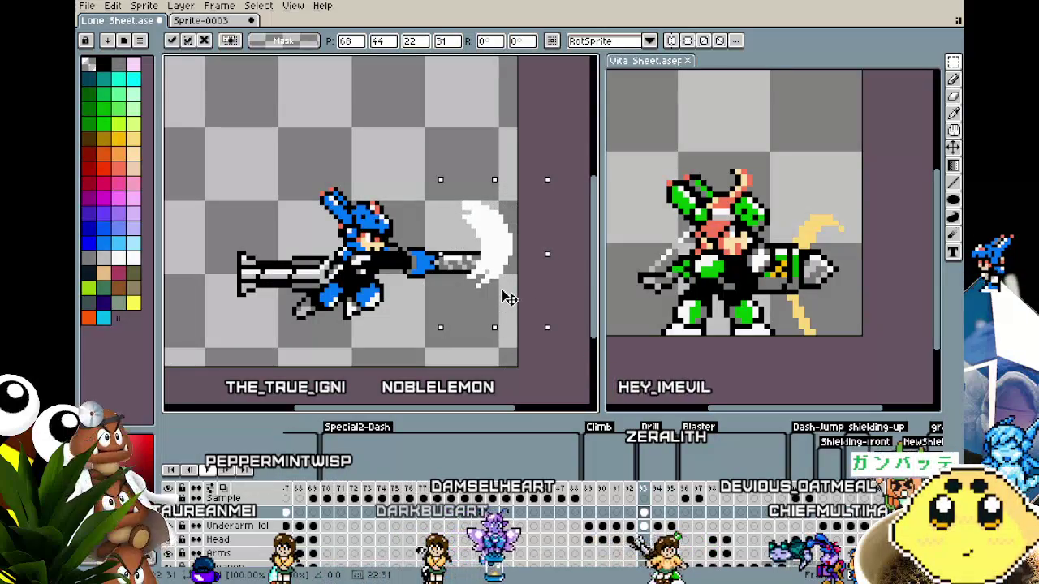
pyautogui.moveTo(505, 299); pyautogui.dragTo(512, 313)
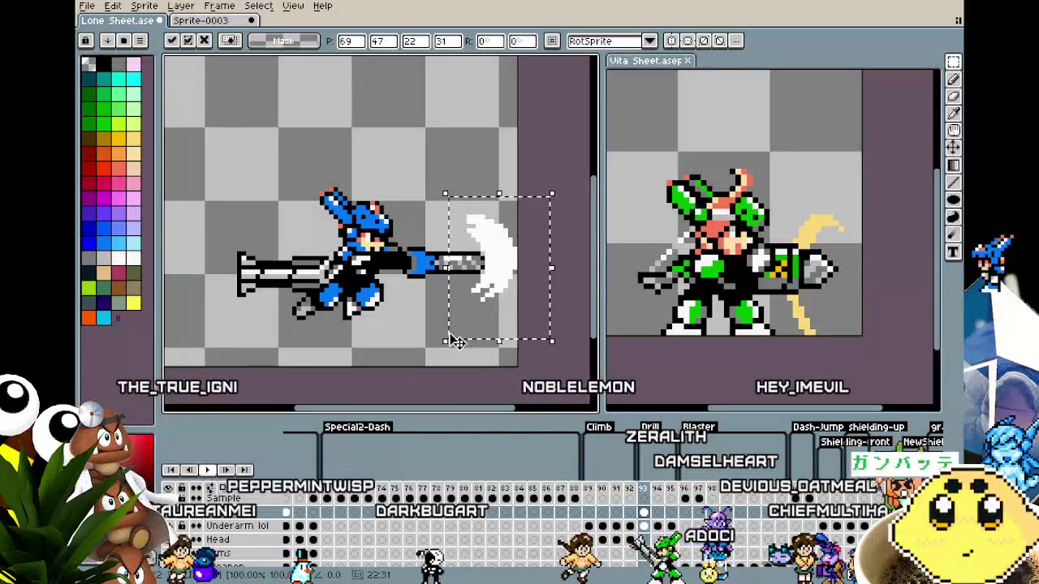
pyautogui.click(441, 335)
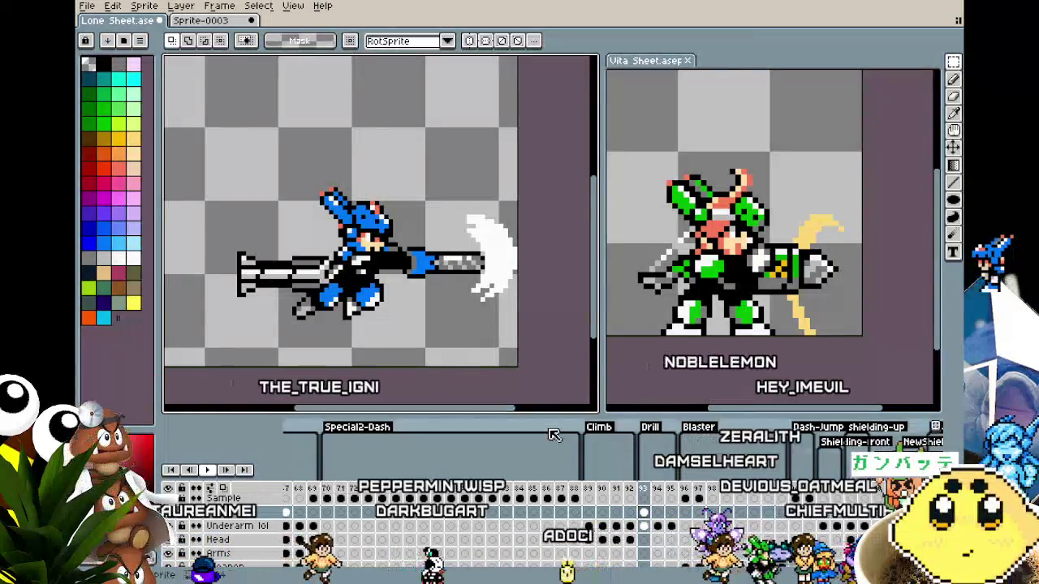
# - Go to the next frame with pale blue and the Ellipse tool selected
pyautogui.click(660, 490)
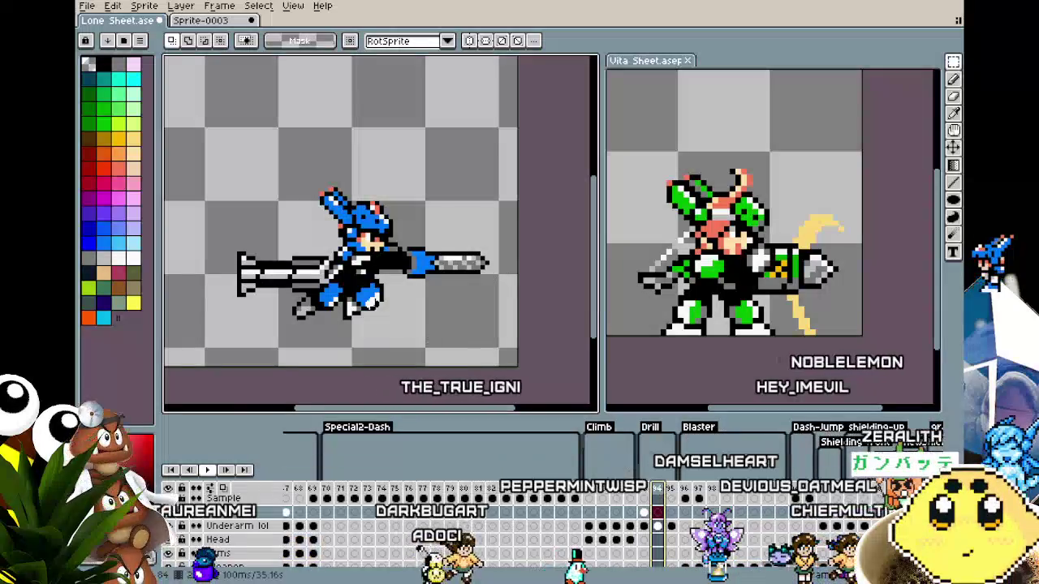
pyautogui.click(133, 242)
pyautogui.click(953, 200)
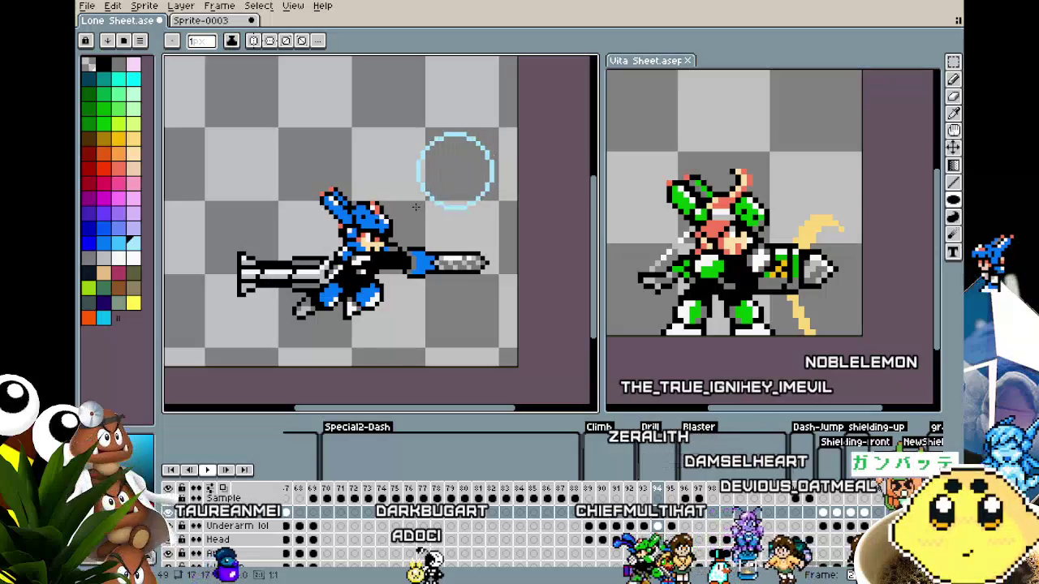
# - Draw a pale blue circle, carve it into a crescent with a second ellipse, and select it
pyautogui.moveTo(443, 199); pyautogui.dragTo(422, 201)
pyautogui.moveTo(490, 133); pyautogui.dragTo(430, 191)
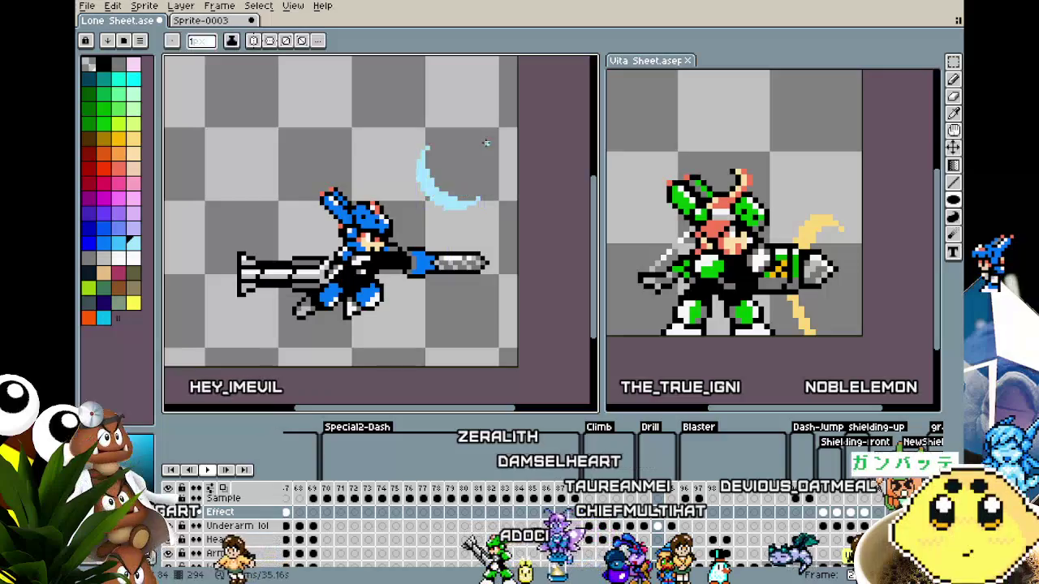
pyautogui.moveTo(490, 142)
pyautogui.mouseDown()
pyautogui.moveTo(430, 197)
pyautogui.moveTo(441, 193)
pyautogui.mouseUp()
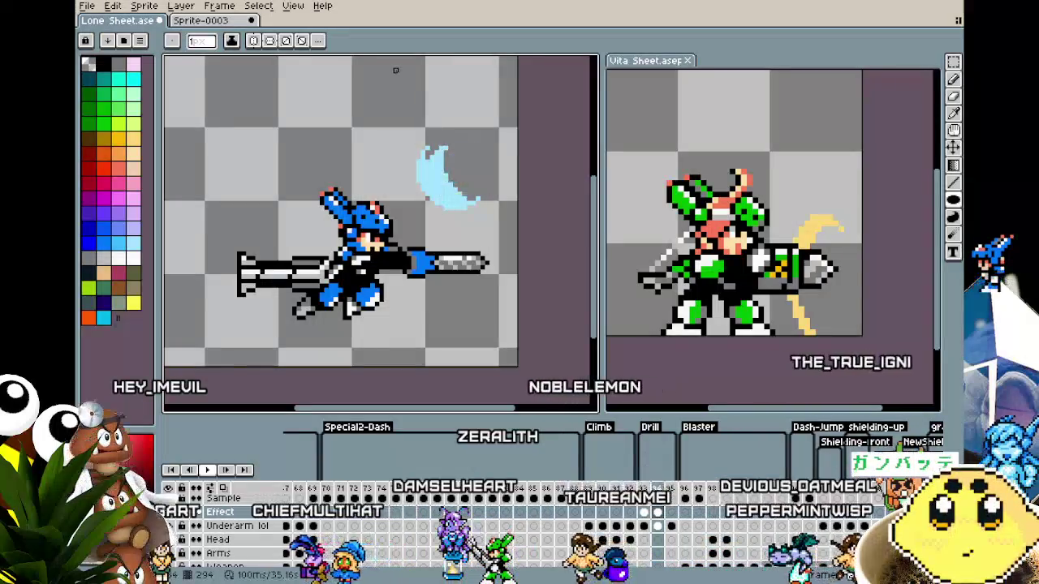
pyautogui.press('m')
pyautogui.moveTo(407, 120)
pyautogui.mouseDown()
pyautogui.moveTo(460, 182)
pyautogui.moveTo(460, 283)
pyautogui.mouseUp()
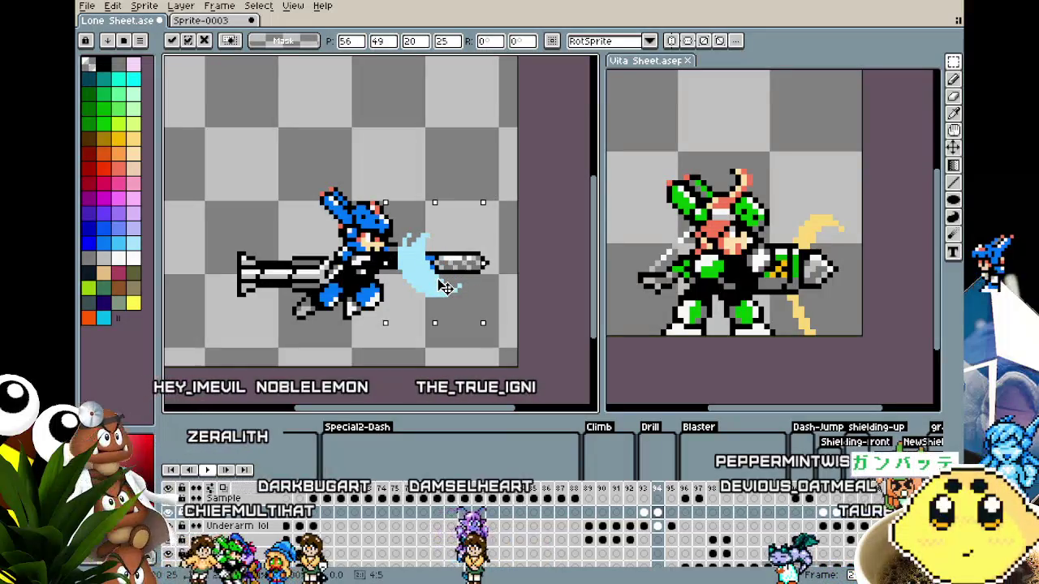
# - Move the pale blue crescent right and down along the drill, then preview the animation
pyautogui.click(379, 144)
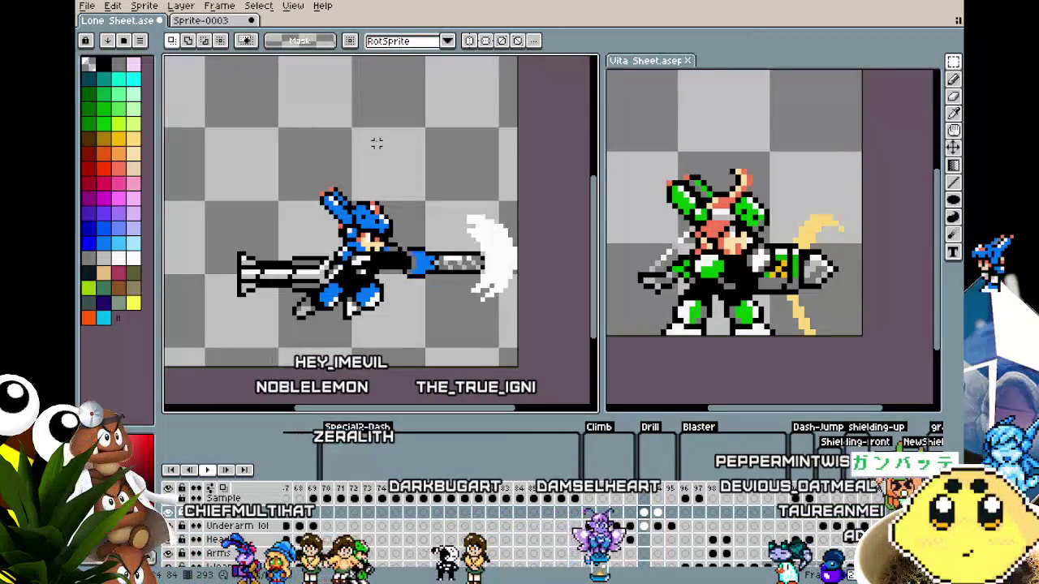
pyautogui.moveTo(395, 219)
pyautogui.mouseDown()
pyautogui.moveTo(487, 329)
pyautogui.moveTo(471, 302)
pyautogui.moveTo(483, 304)
pyautogui.mouseUp()
pyautogui.click(436, 157)
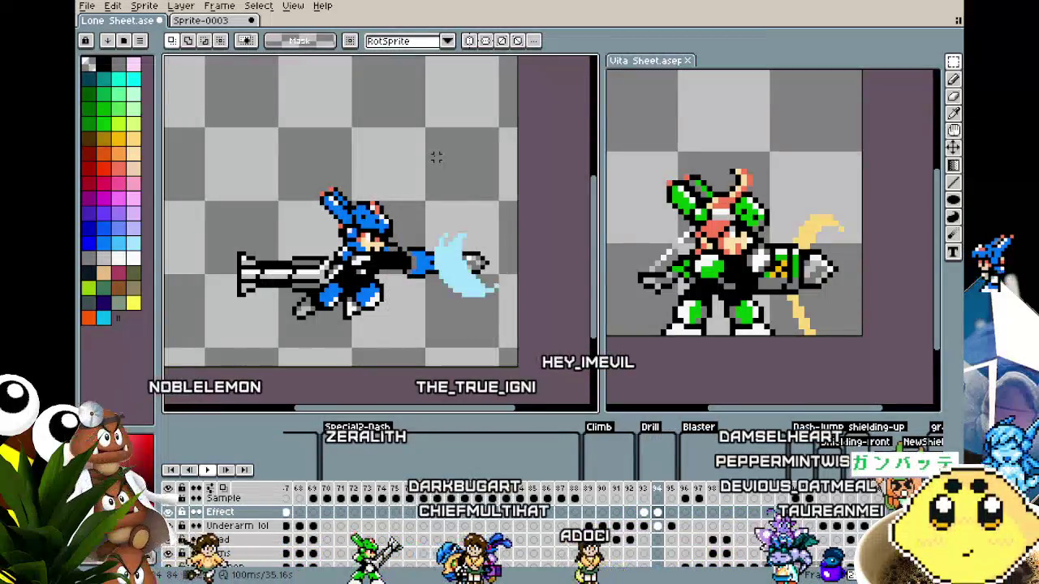
pyautogui.moveTo(508, 325); pyautogui.dragTo(484, 320)
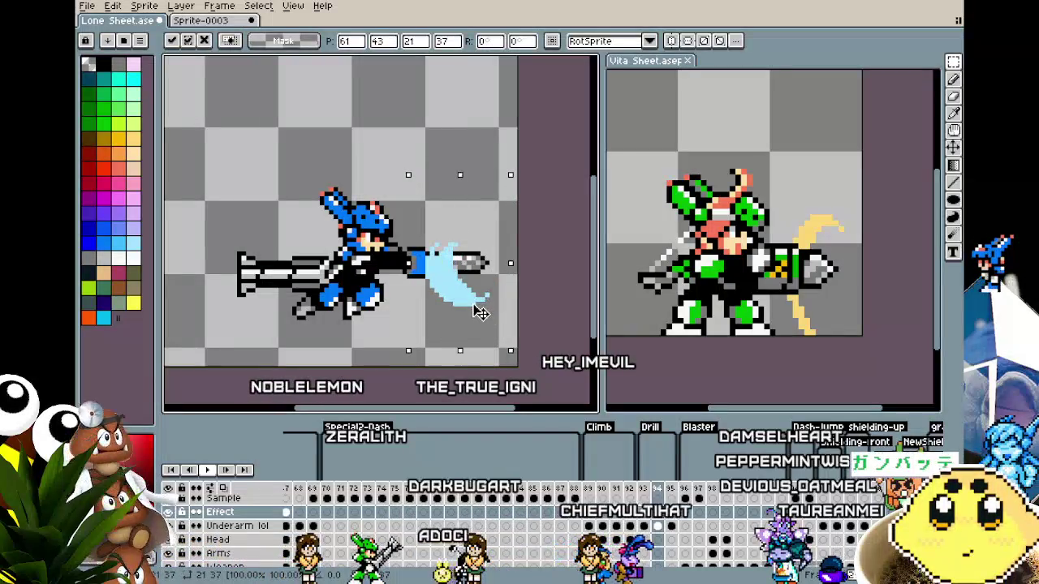
pyautogui.click(448, 159)
pyautogui.press('Return')
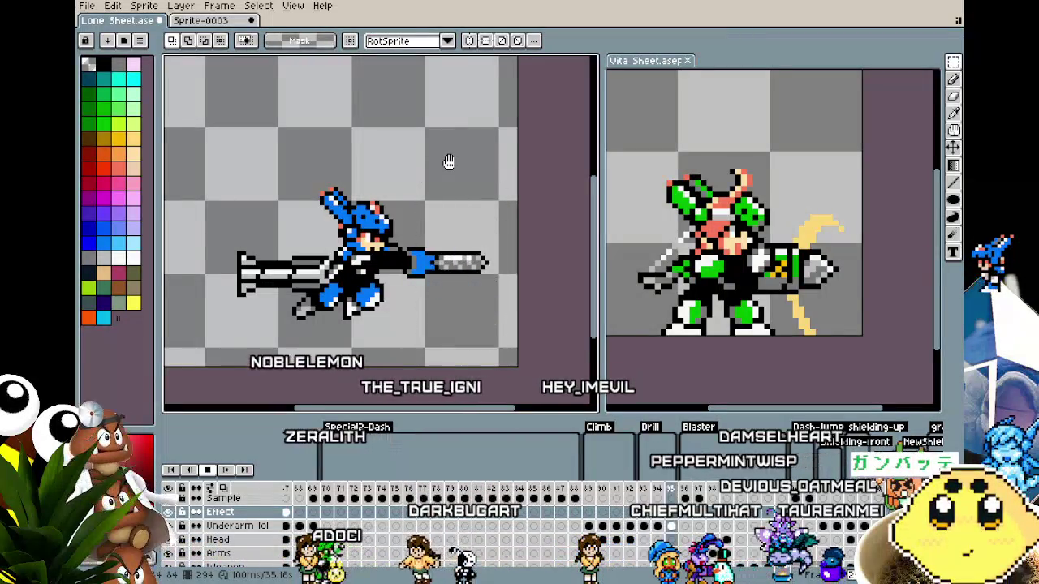
pyautogui.press('Return')
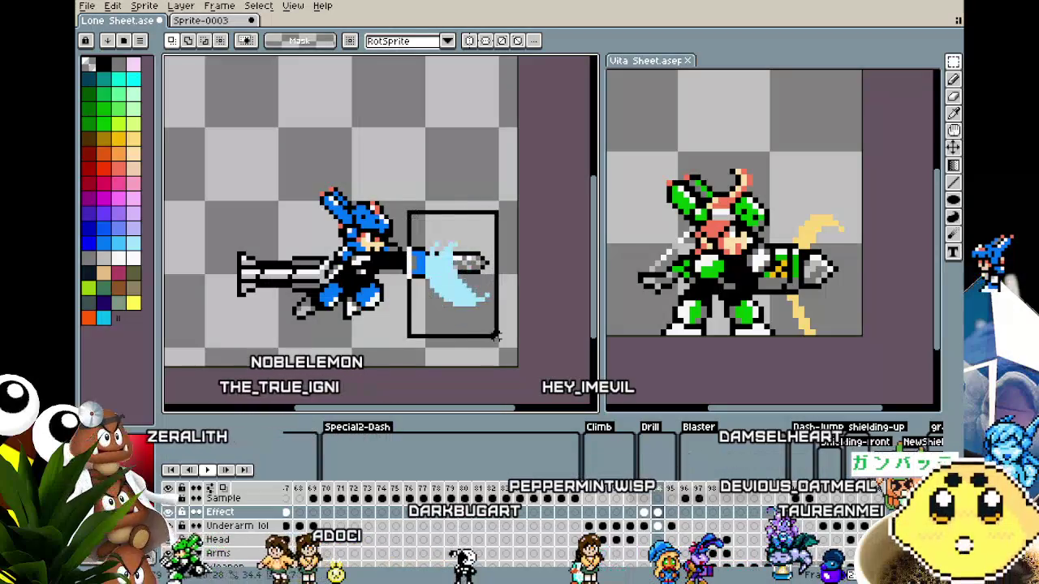
# - Reselect the crescent, raise it just above the drill tip, nudge it left, and deselect
pyautogui.moveTo(497, 338)
pyautogui.mouseDown()
pyautogui.moveTo(467, 307)
pyautogui.moveTo(468, 283)
pyautogui.mouseUp()
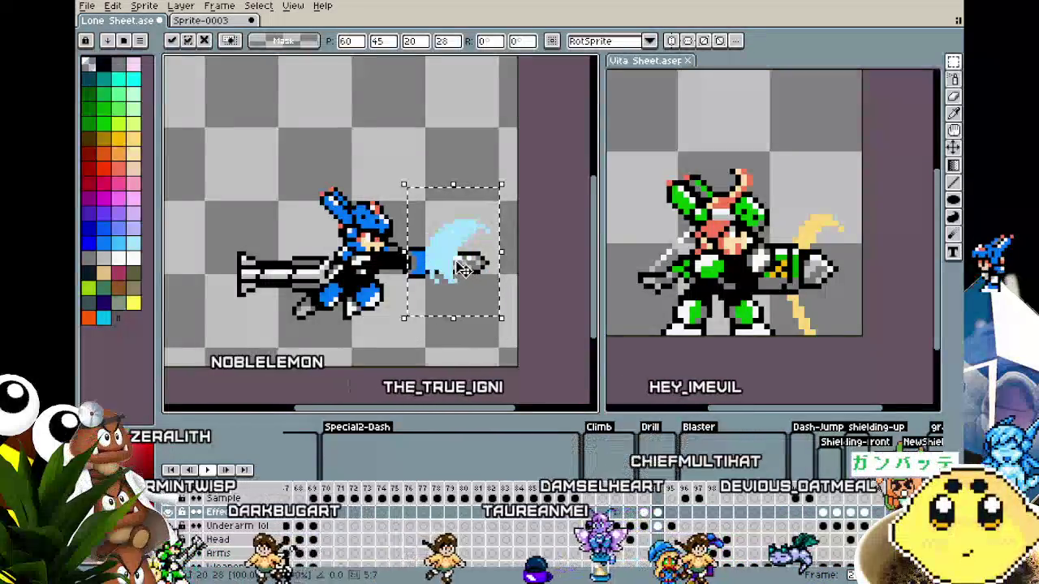
pyautogui.moveTo(457, 259); pyautogui.dragTo(452, 230)
pyautogui.press('Left')
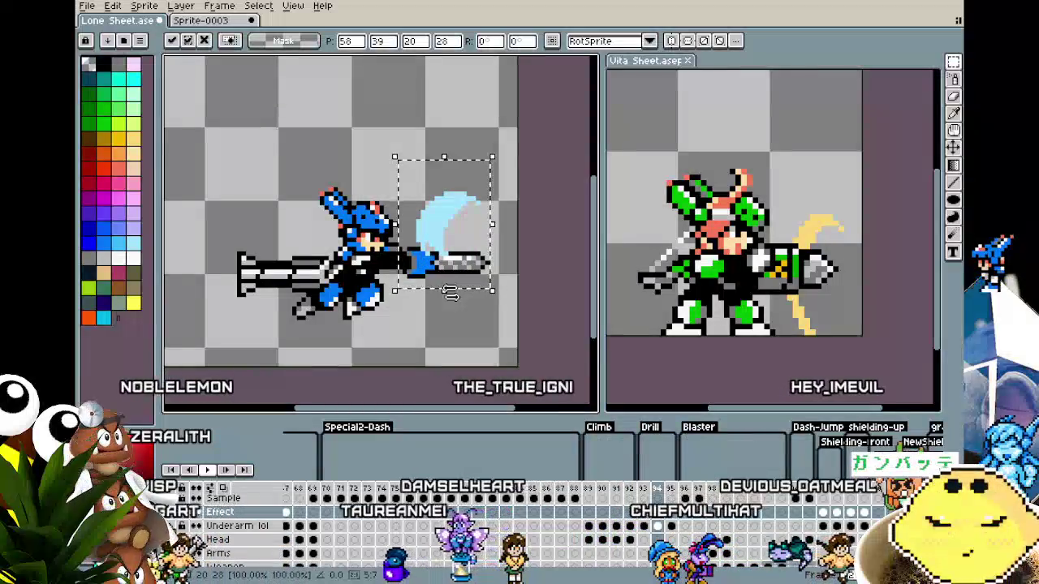
pyautogui.click(445, 324)
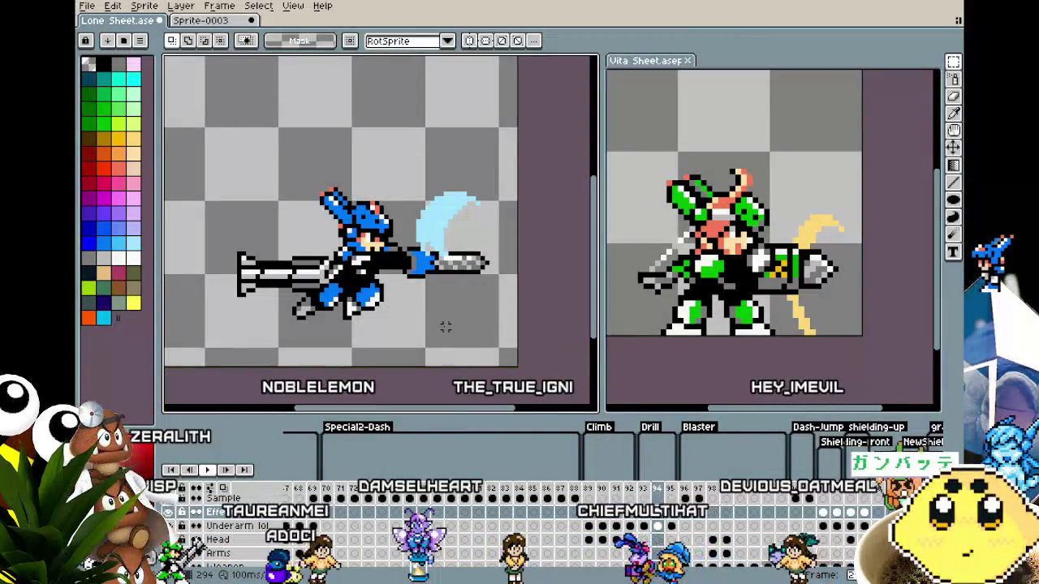
pyautogui.scroll(-4, 438, 313)
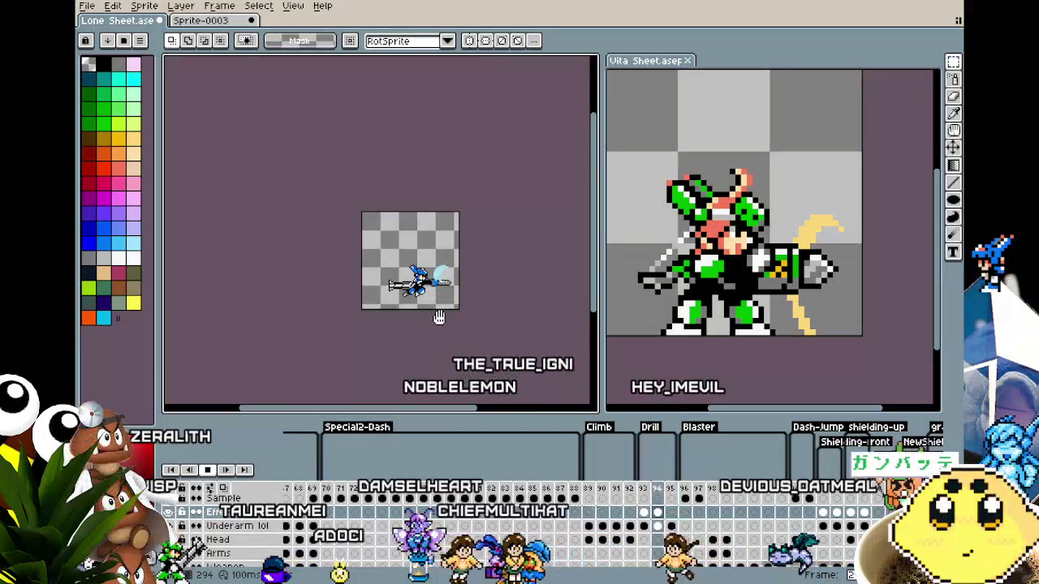
# - Paste the pale blue effect onto this frame and shift it left and down
pyautogui.scroll(3, 439, 317)
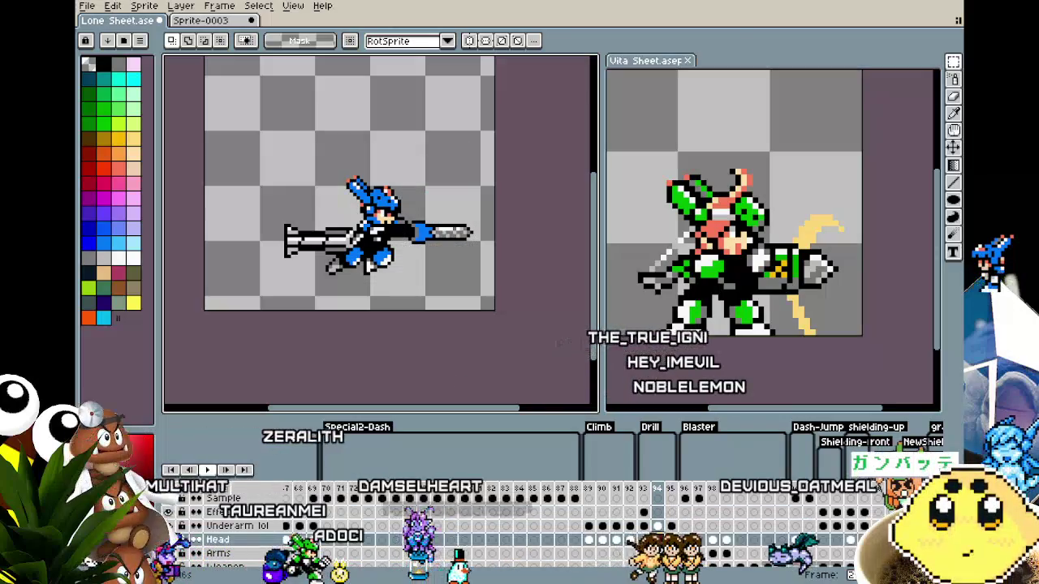
pyautogui.hotkey('ctrl', 'v')
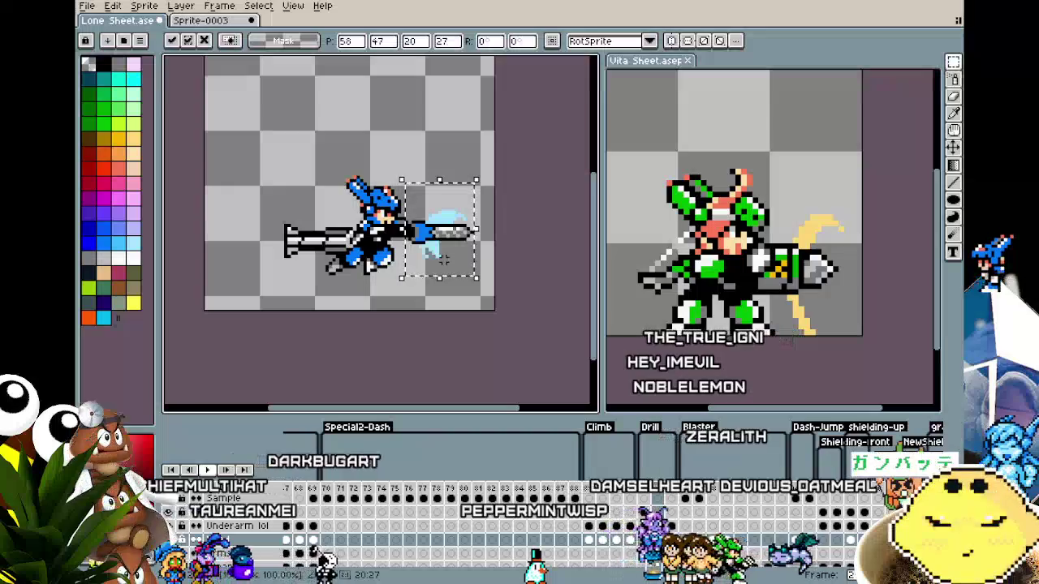
pyautogui.moveTo(444, 258)
pyautogui.mouseDown()
pyautogui.moveTo(456, 270)
pyautogui.moveTo(412, 188)
pyautogui.mouseUp()
pyautogui.press('Left')
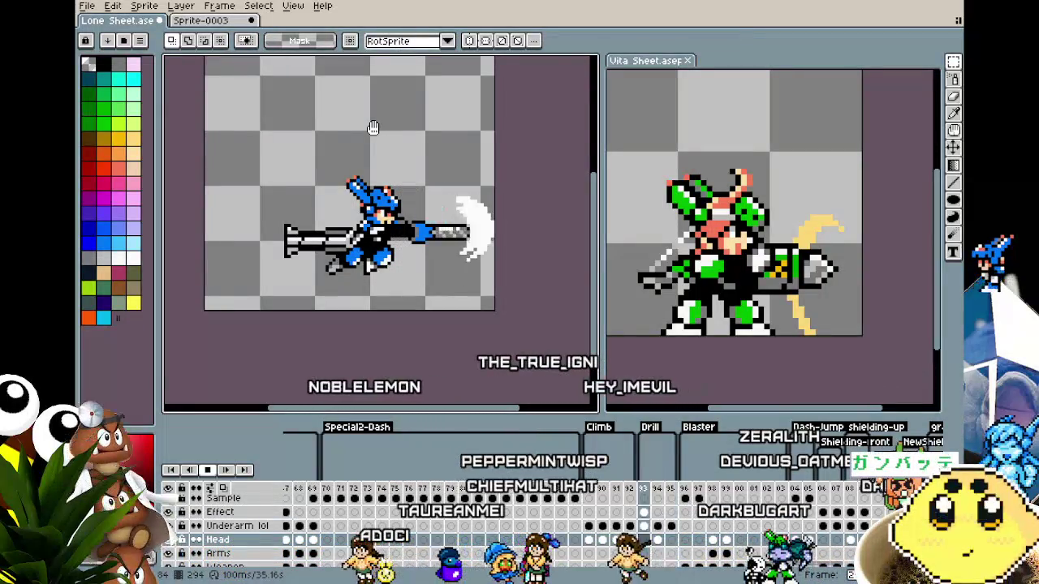
pyautogui.scroll(-1, 373, 128)
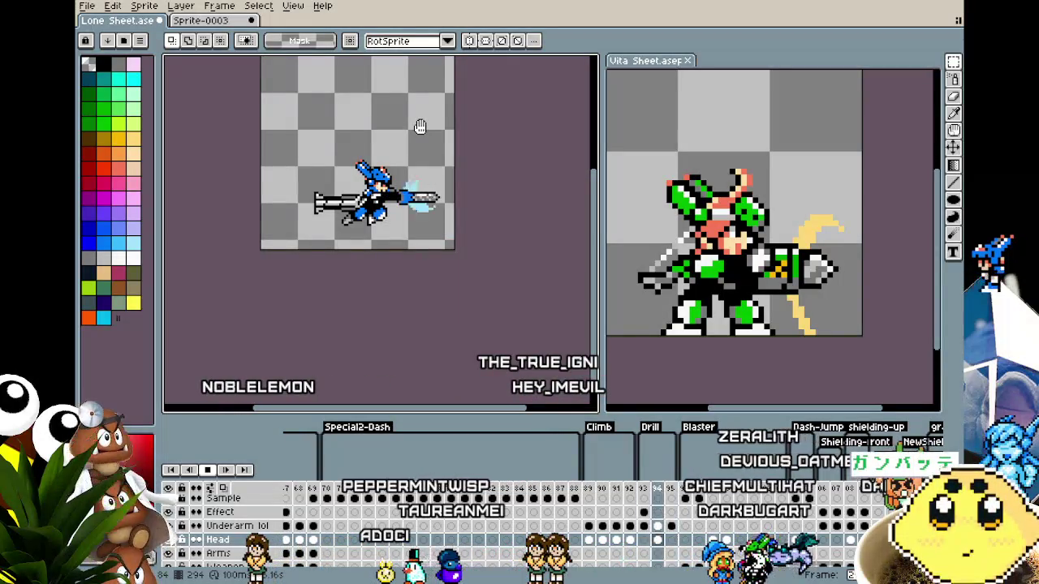
pyautogui.scroll(1, 419, 126)
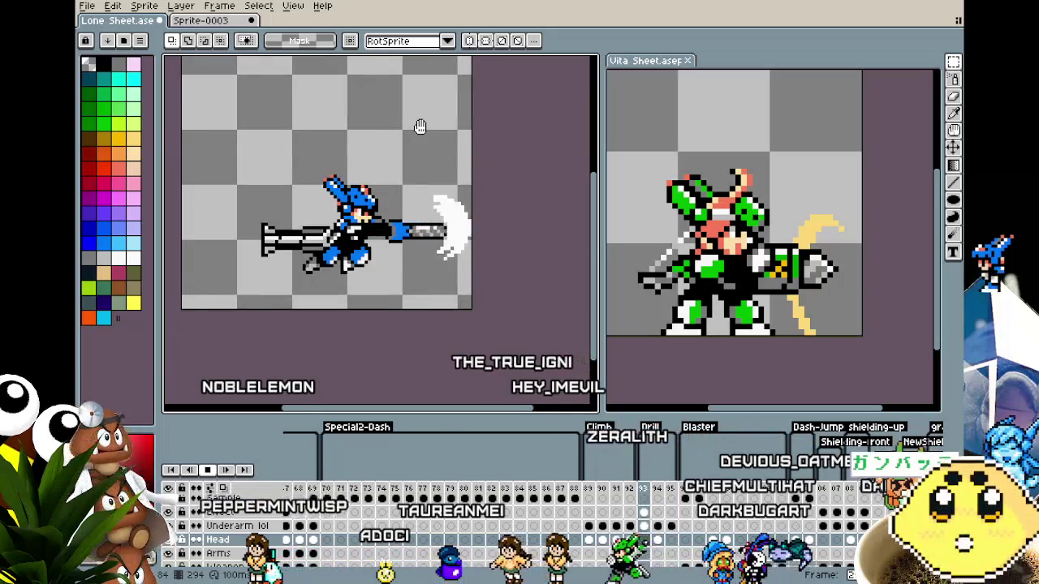
pyautogui.scroll(1, 420, 127)
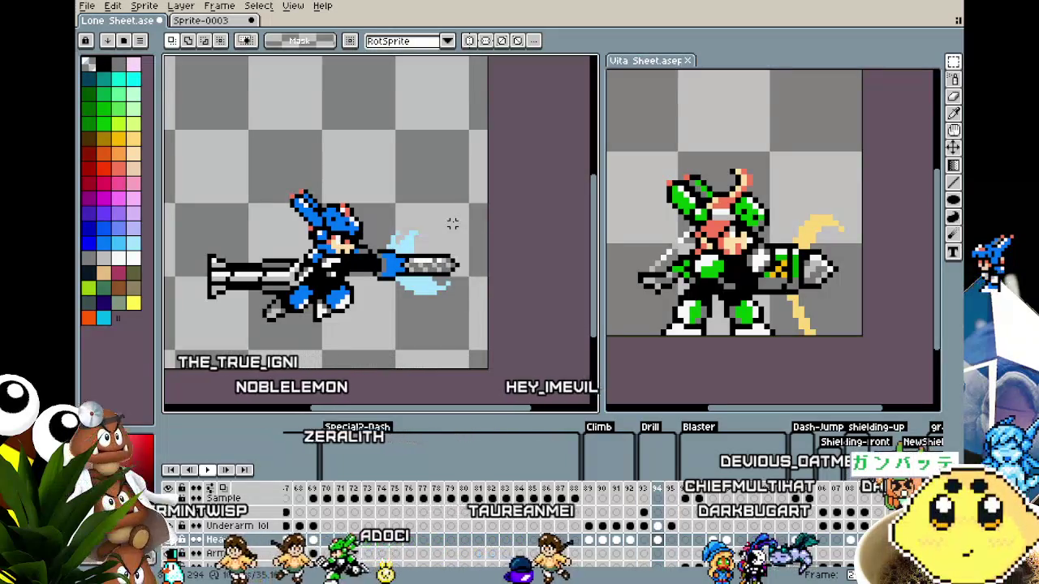
# - Cut the pale blue flash from the drill tip, paste it back, and preview the animation
pyautogui.press('Return')
pyautogui.moveTo(365, 206); pyautogui.dragTo(481, 340)
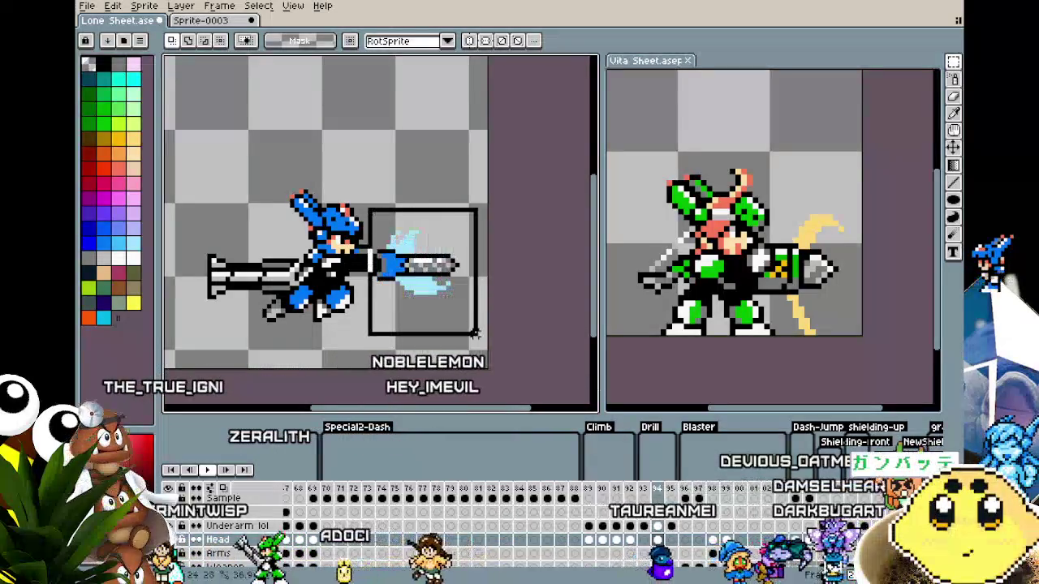
pyautogui.press('Delete')
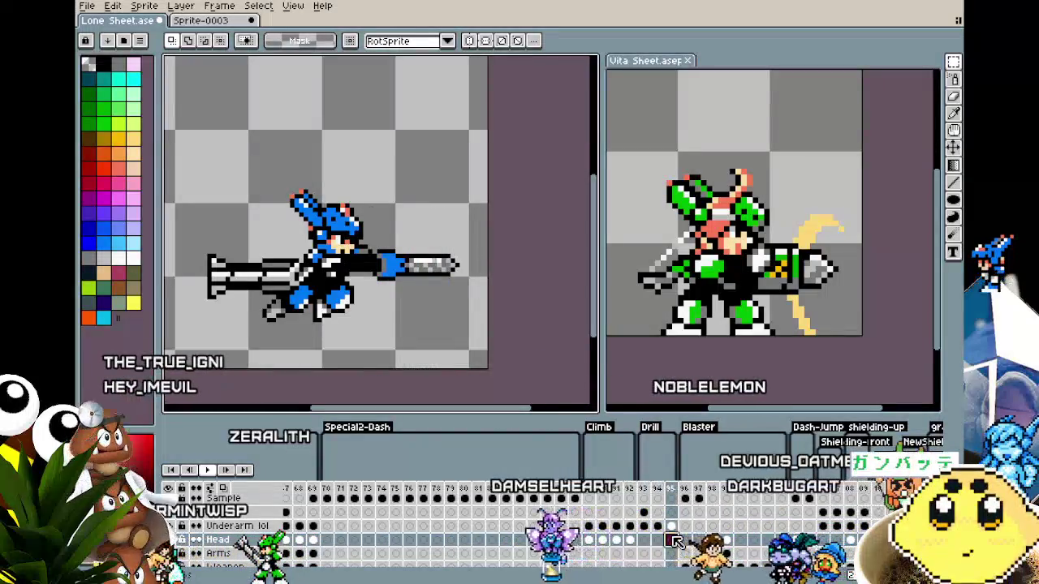
pyautogui.hotkey('ctrl', 'v')
pyautogui.press('Return')
pyautogui.scroll(-1, 519, 293)
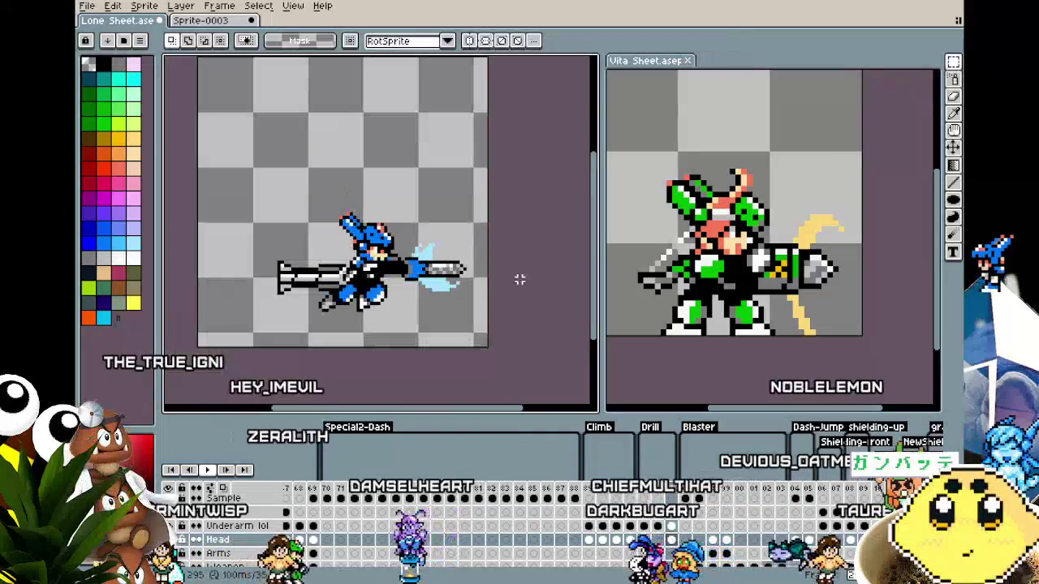
pyautogui.press('Return')
pyautogui.moveTo(528, 324); pyautogui.dragTo(481, 251)
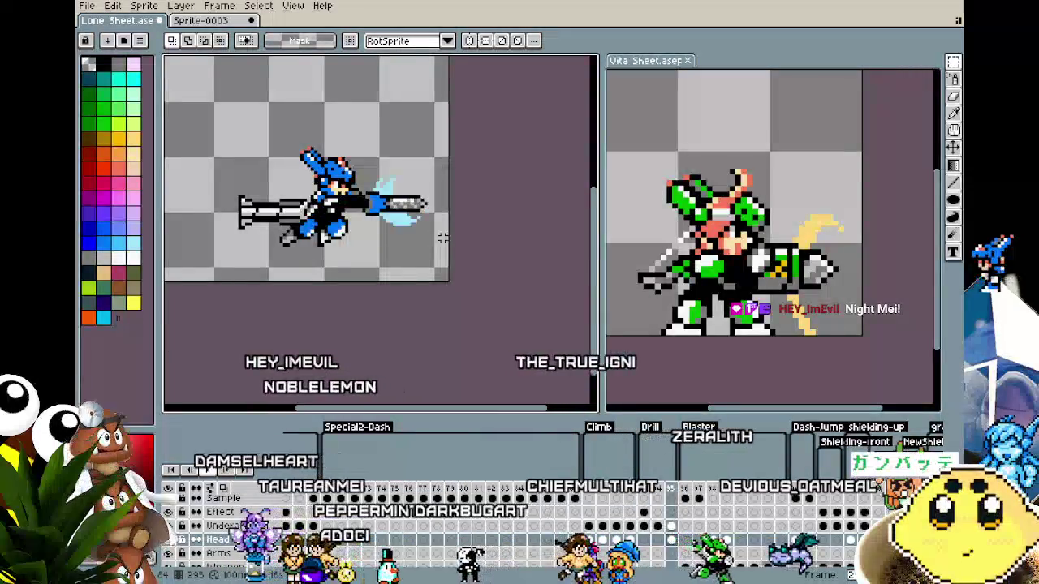
pyautogui.scroll(3, 442, 137)
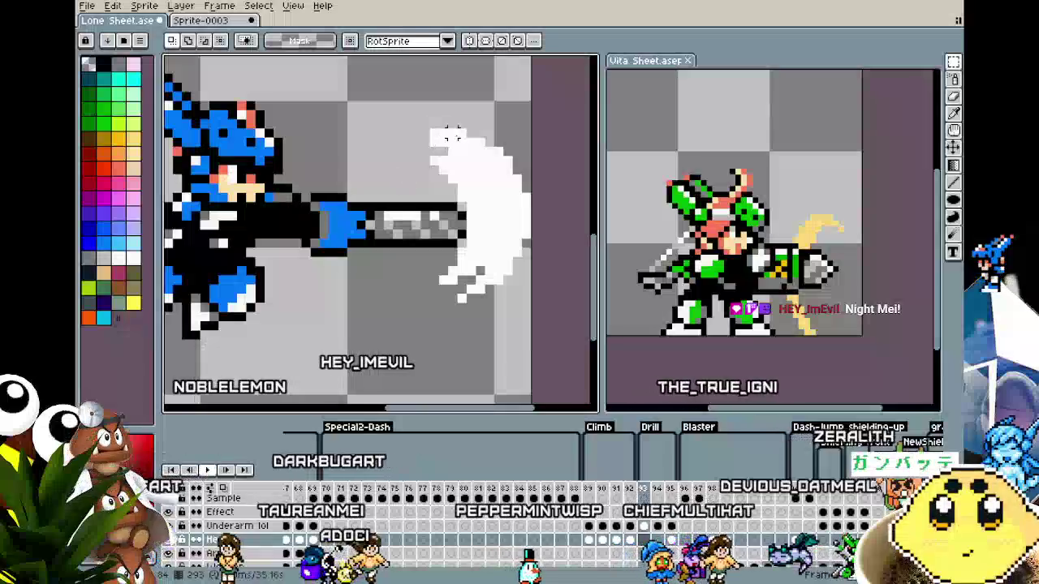
# - Step to the next frame with the Pencil and preview the slash wrapping the drill tip
pyautogui.press('b')
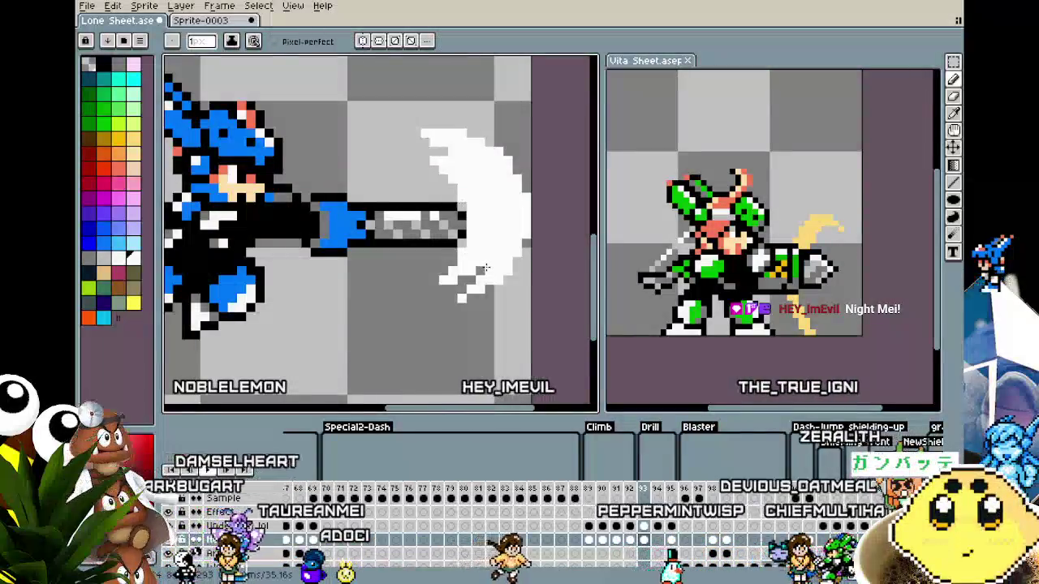
pyautogui.scroll(-3, 450, 343)
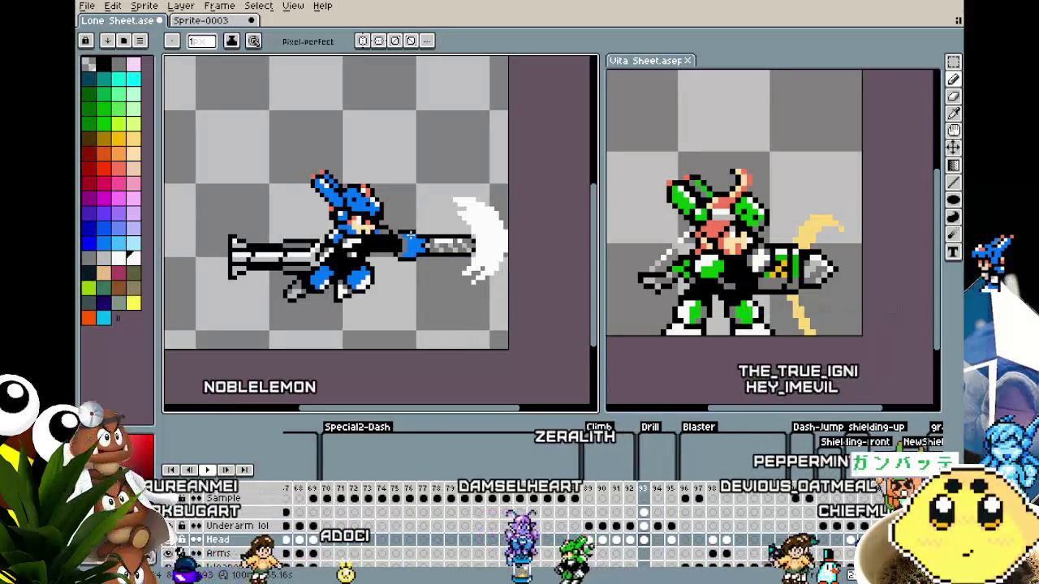
pyautogui.press('Return')
pyautogui.press('Right')
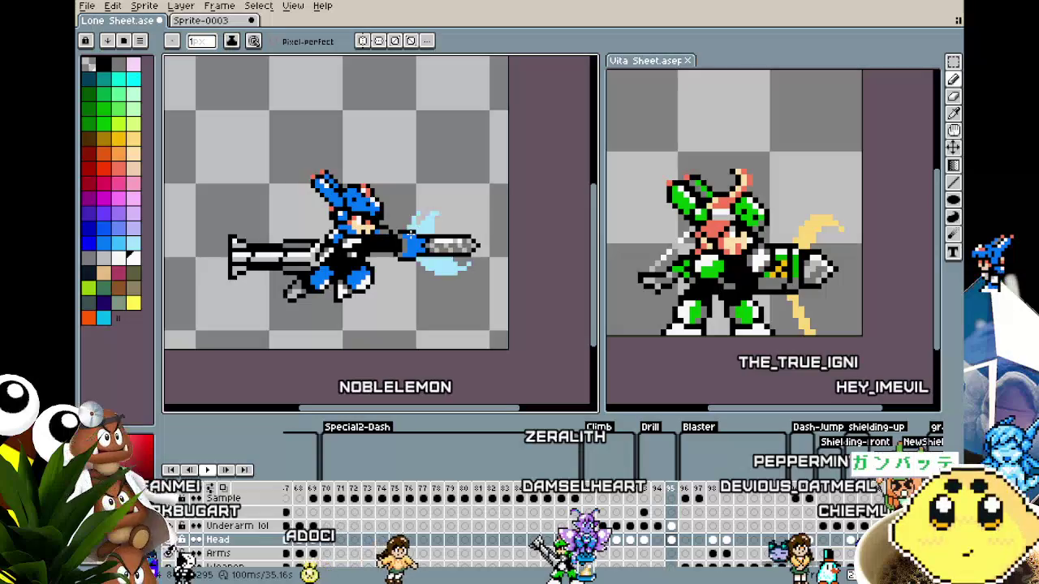
pyautogui.scroll(2, 410, 214)
pyautogui.scroll(1, 406, 207)
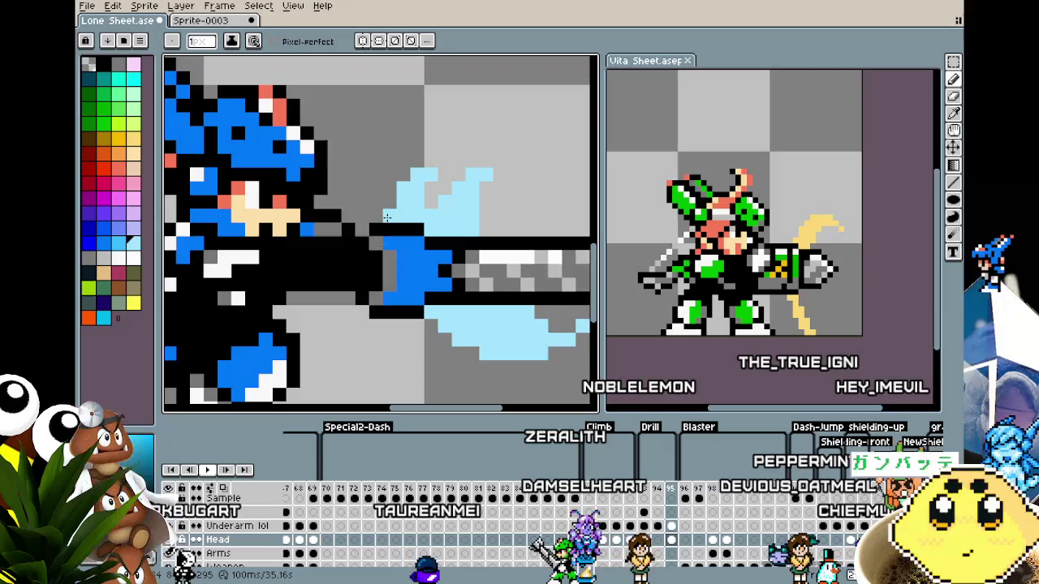
pyautogui.scroll(-3, 393, 216)
pyautogui.press('Return')
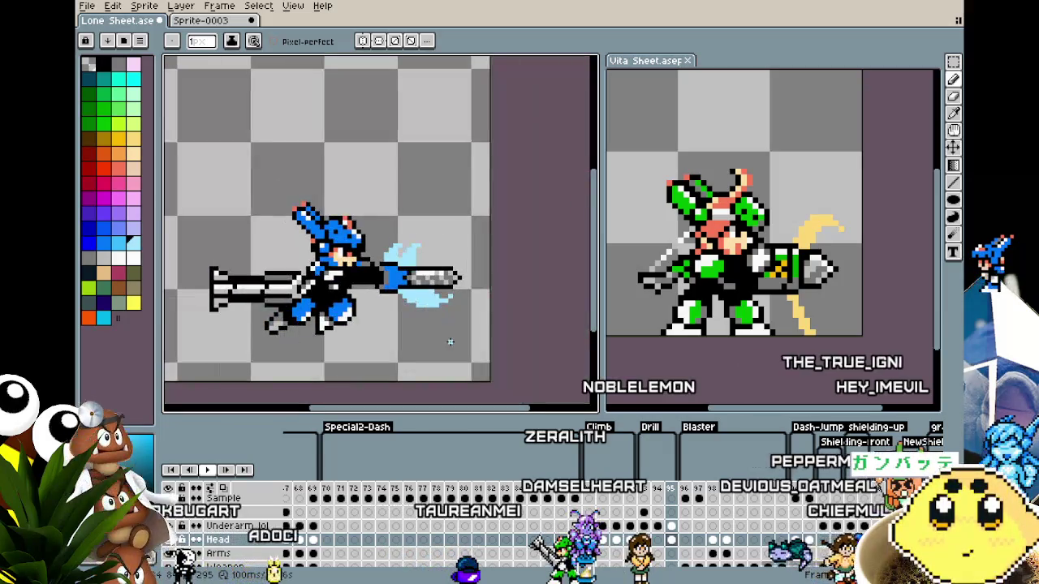
pyautogui.moveTo(432, 349); pyautogui.dragTo(415, 279)
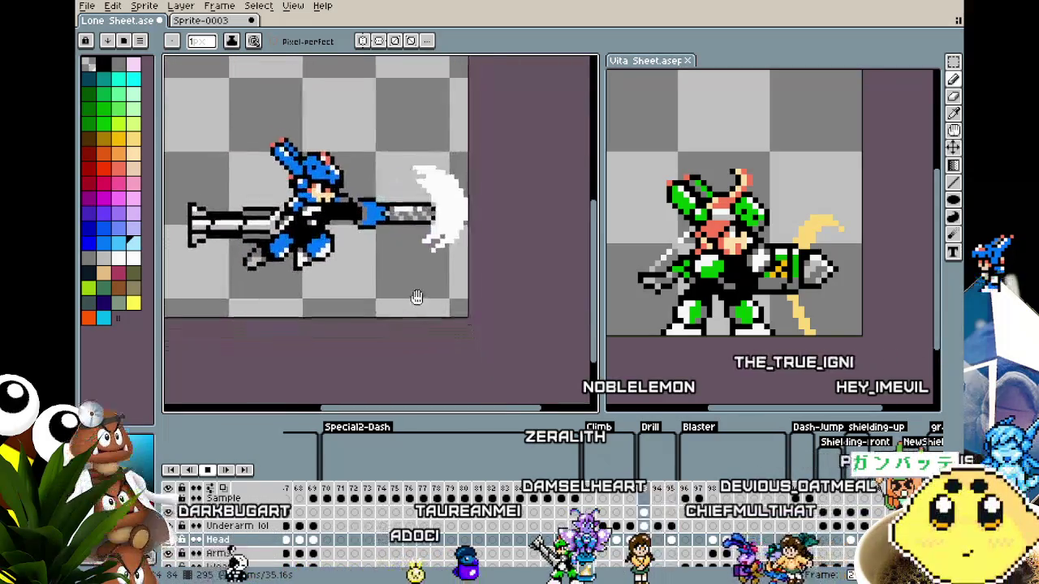
pyautogui.scroll(1, 373, 193)
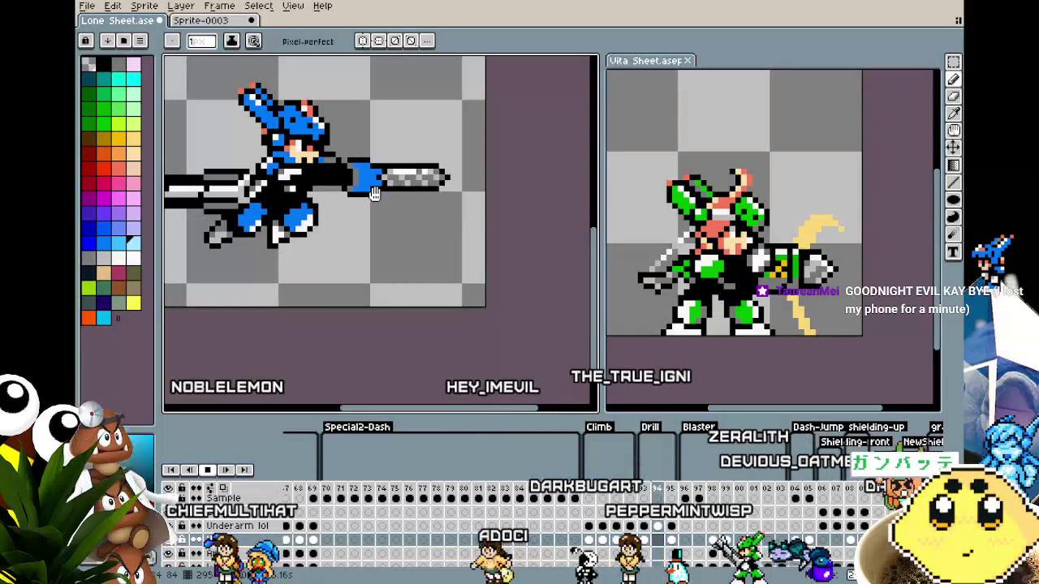
pyautogui.scroll(-1, 351, 207)
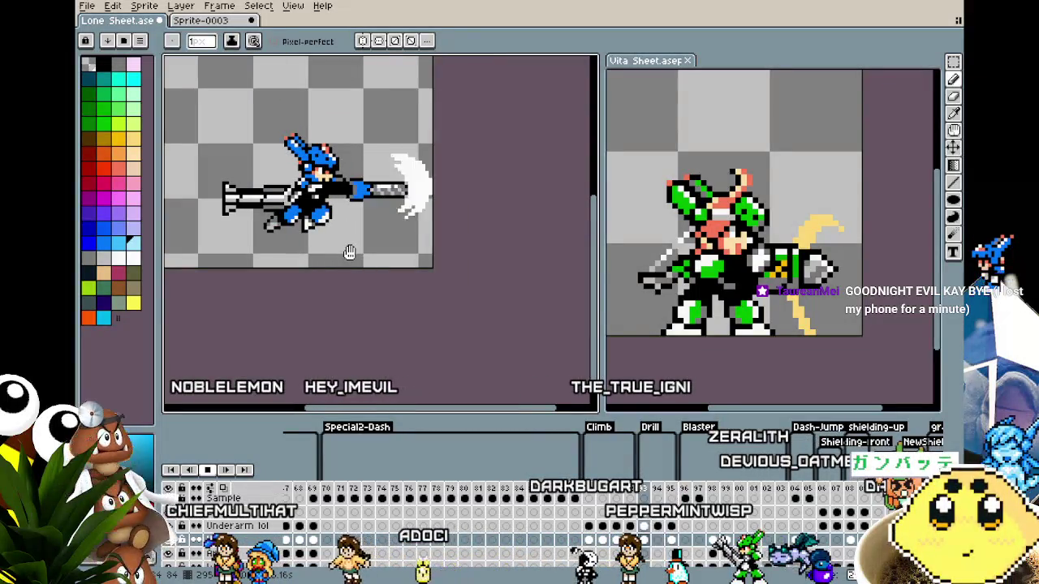
pyautogui.scroll(3, 361, 260)
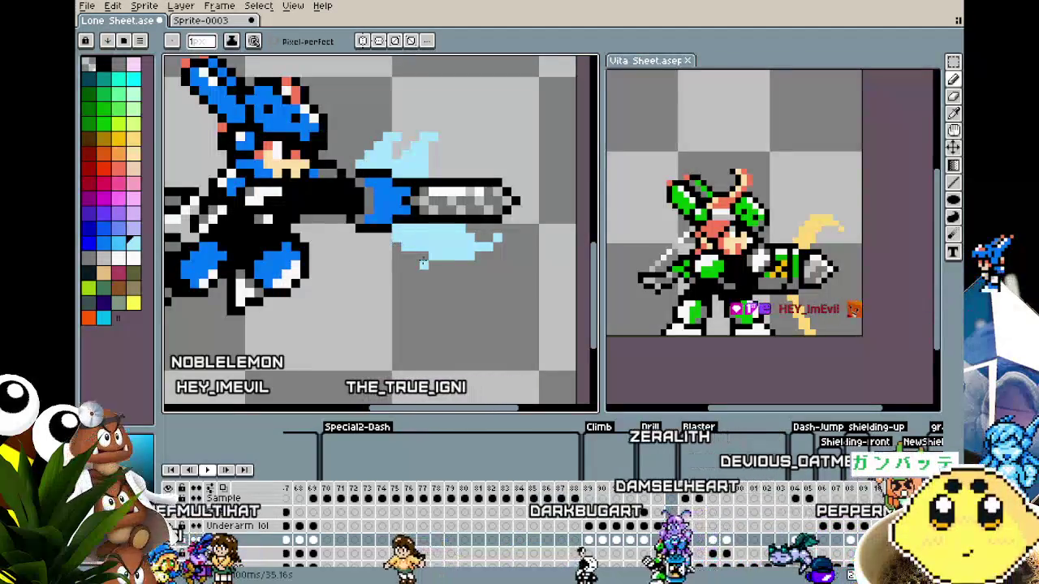
# - Zoom in and paint more light-blue pixels extending the lower pale blue shape toward the drill tip
pyautogui.press('z')
pyautogui.click(478, 256)
pyautogui.press('b')
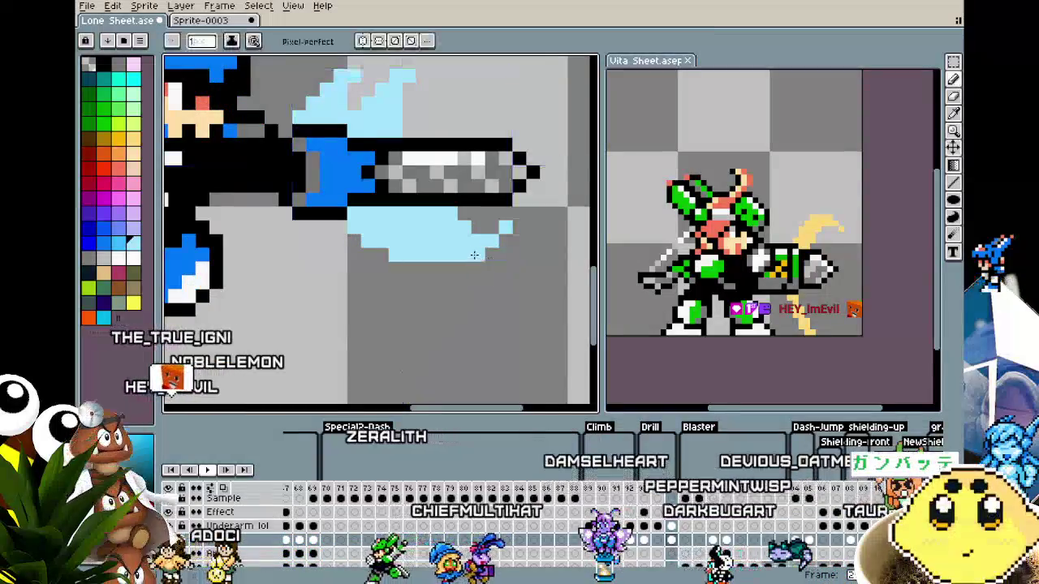
pyautogui.moveTo(493, 253); pyautogui.dragTo(513, 224)
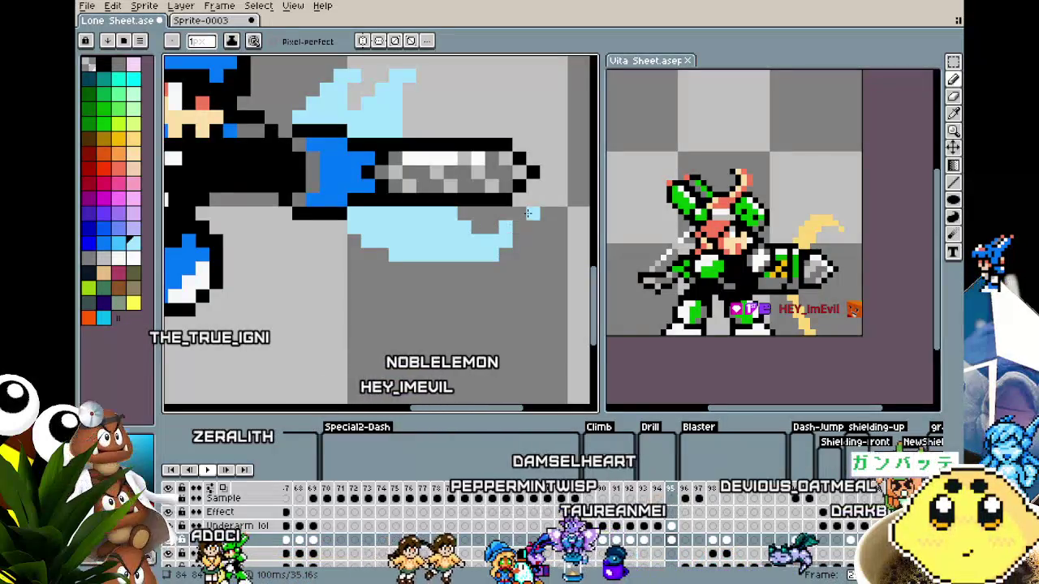
pyautogui.scroll(-2, 532, 213)
pyautogui.scroll(-2, 467, 328)
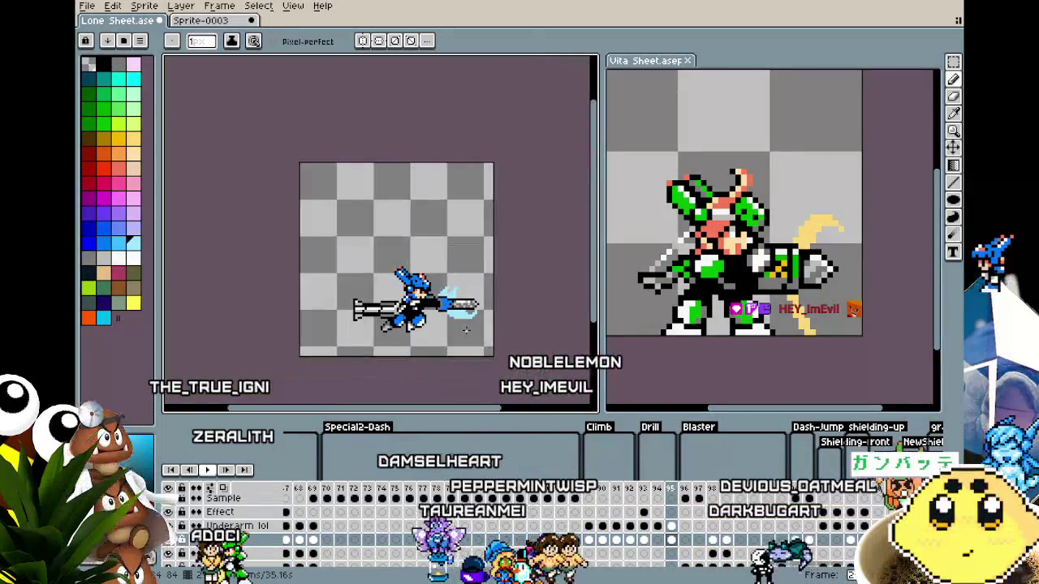
pyautogui.scroll(3, 467, 329)
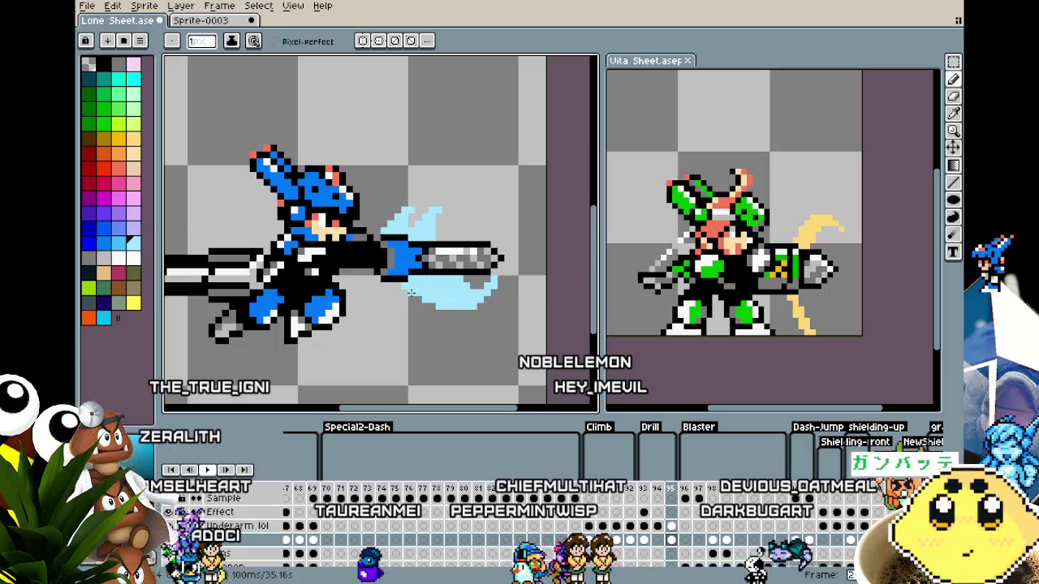
pyautogui.scroll(-1, 429, 307)
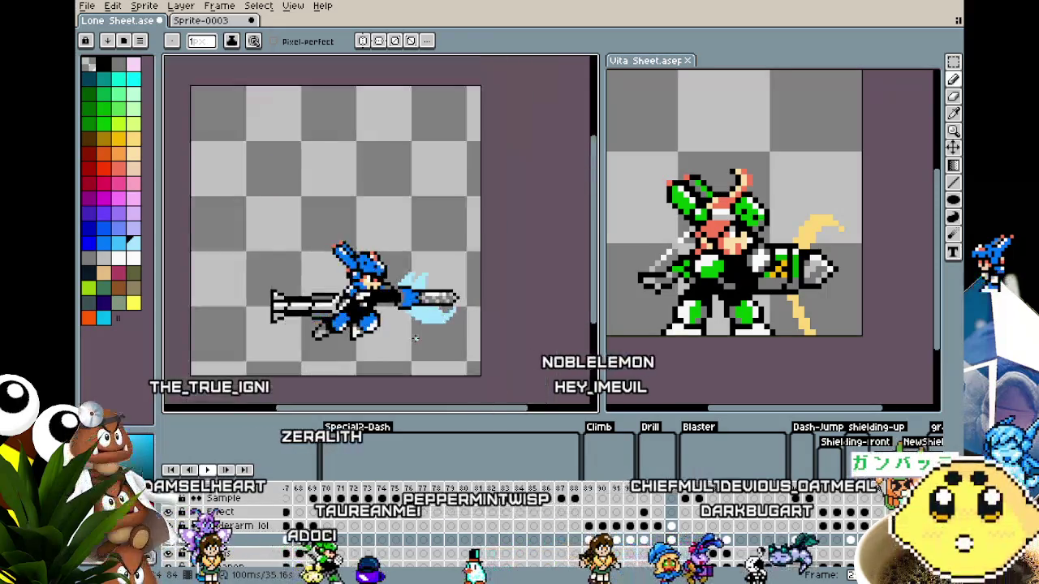
pyautogui.scroll(-2, 429, 307)
pyautogui.scroll(3, 420, 345)
pyautogui.press('ctrl')
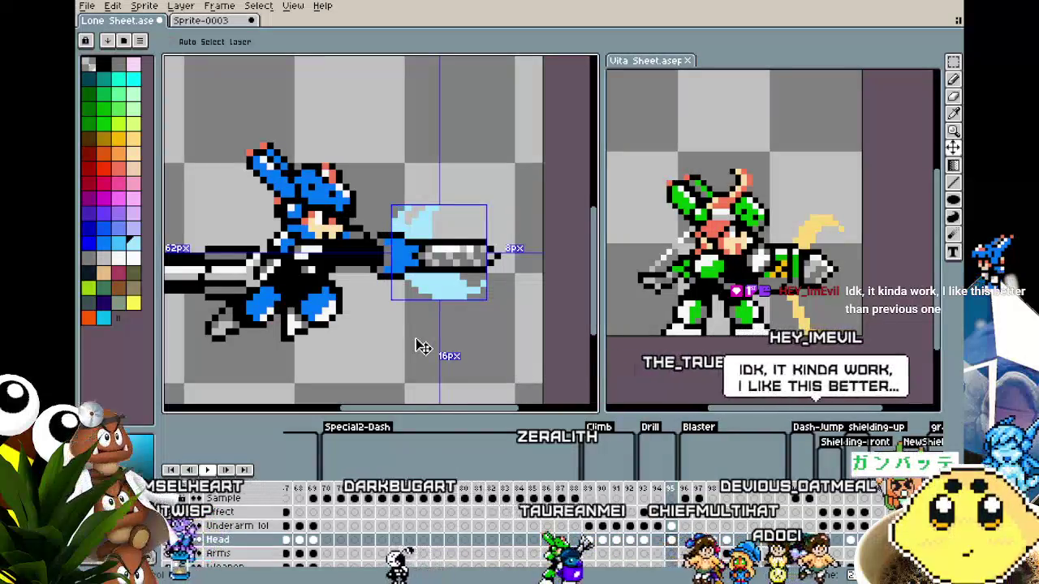
# - Marquee-select the pale blue slash and shift it slightly down and left
pyautogui.press('Return')
pyautogui.scroll(-2, 415, 341)
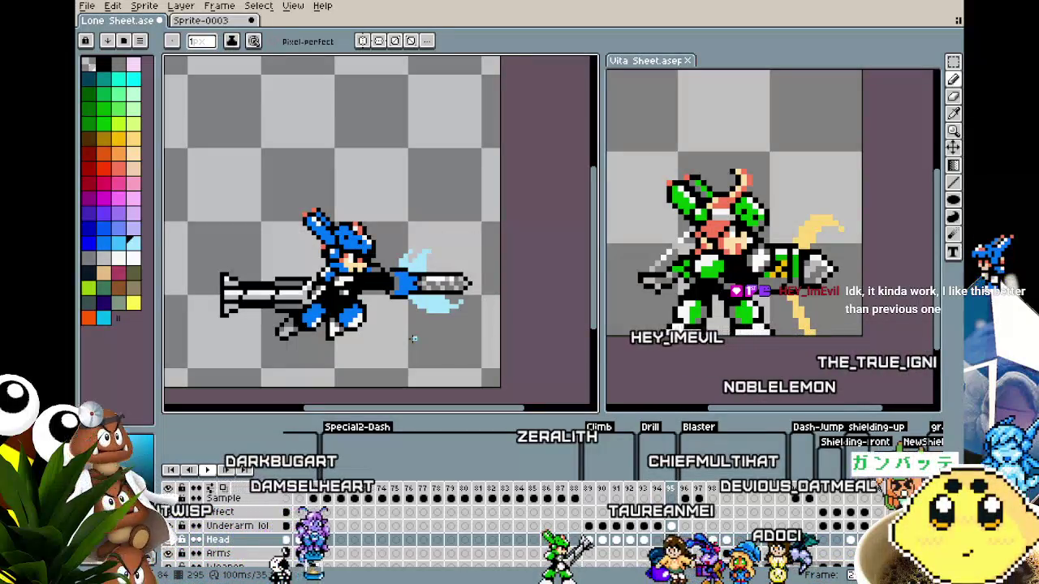
pyautogui.press('m')
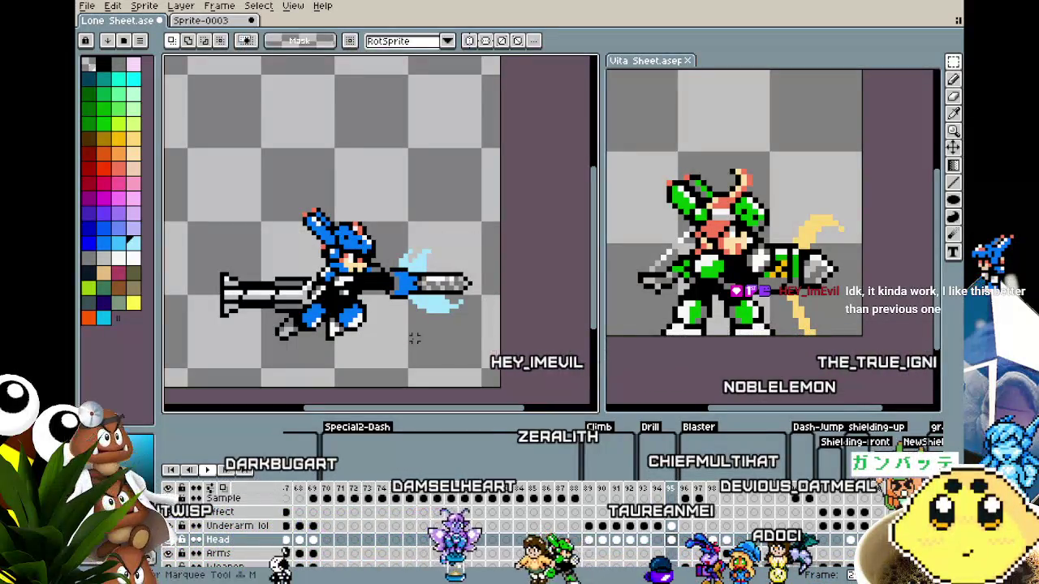
pyautogui.scroll(1, 414, 333)
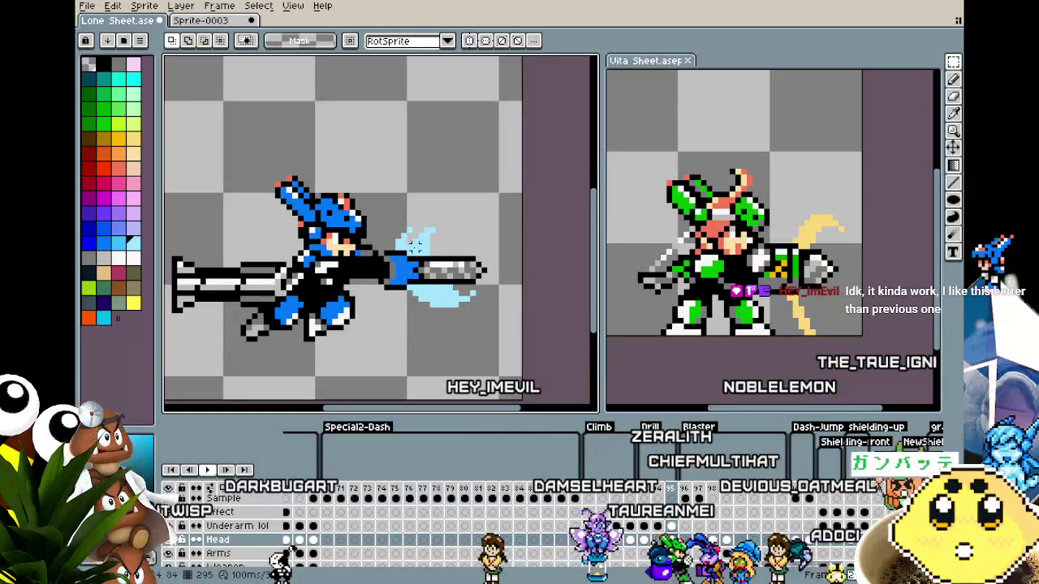
pyautogui.moveTo(441, 321); pyautogui.dragTo(431, 333)
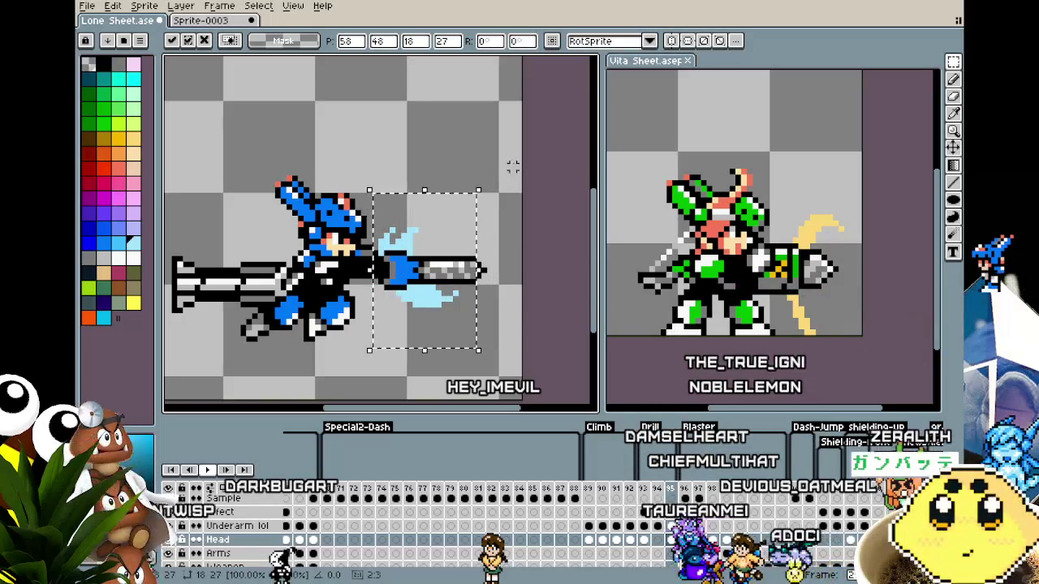
pyautogui.press('Return')
# - Compare the reference sheet's yellow slash frames with the white-crescent and pale blue frames
pyautogui.hotkey('ctrl', 'Tab')
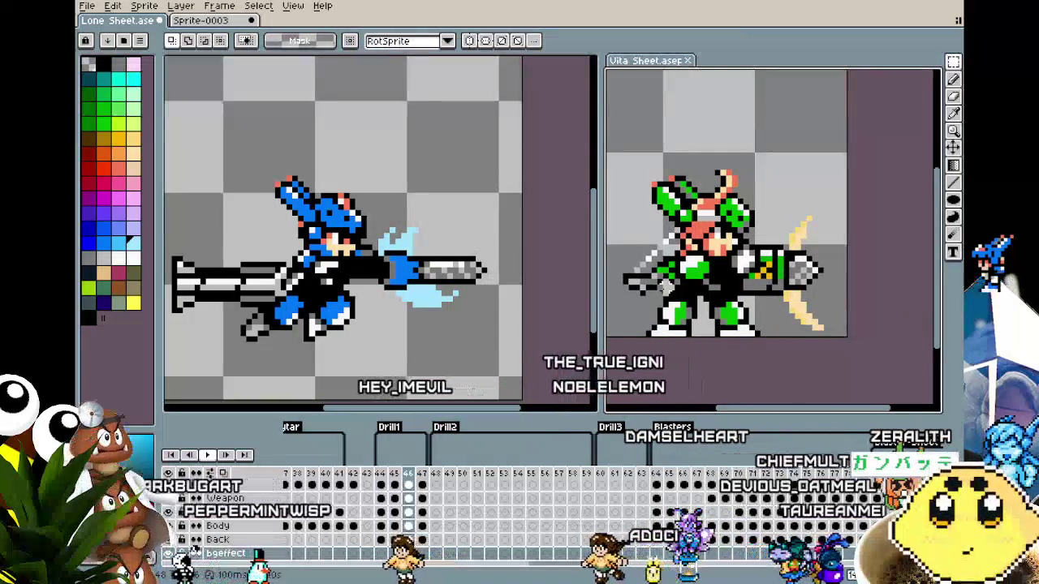
pyautogui.press(',')
pyautogui.press(',')
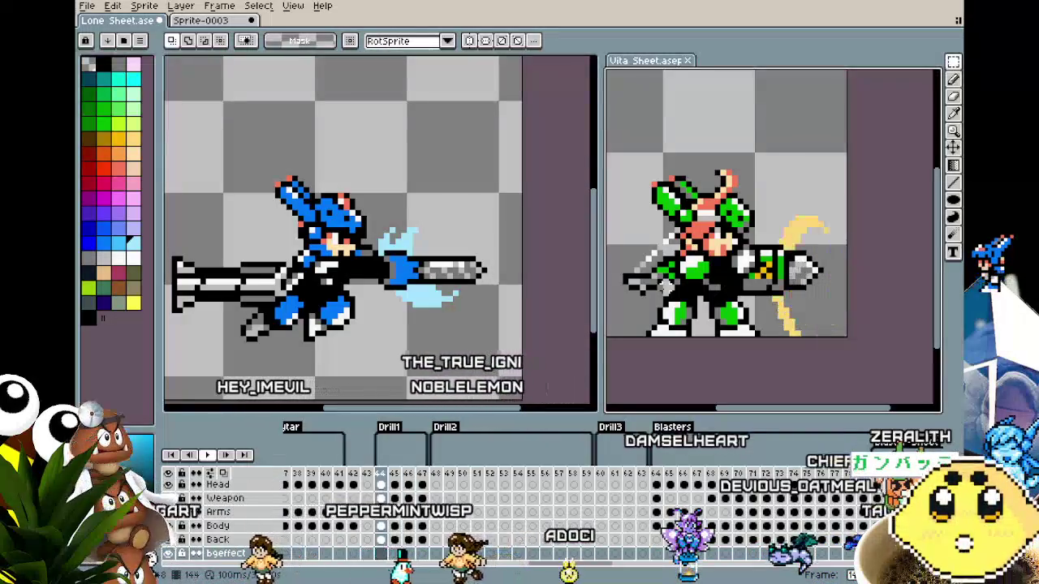
pyautogui.press('.')
pyautogui.press('.')
pyautogui.press('.')
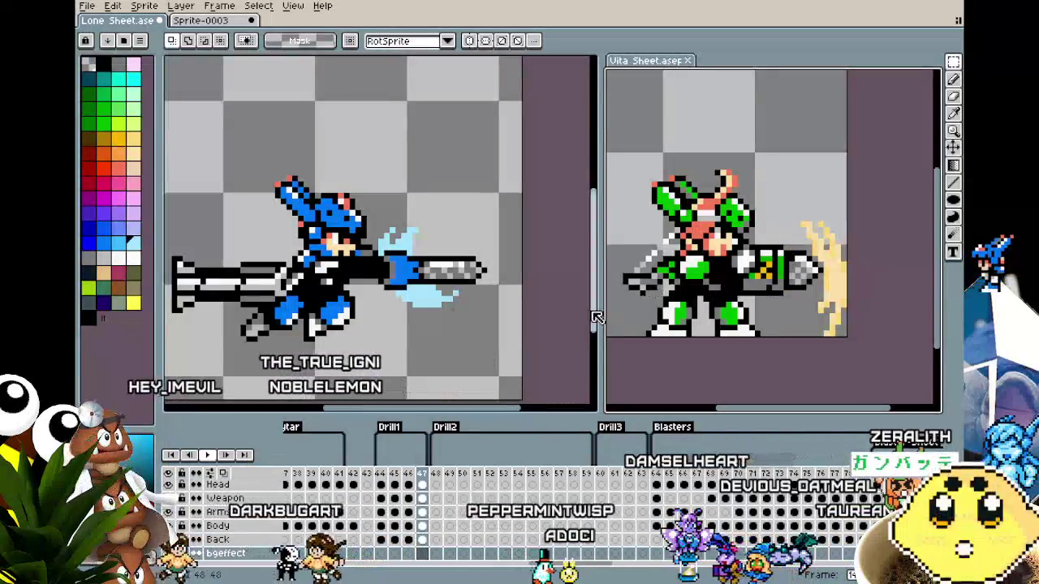
pyautogui.press(',')
pyautogui.press(',')
pyautogui.press(',')
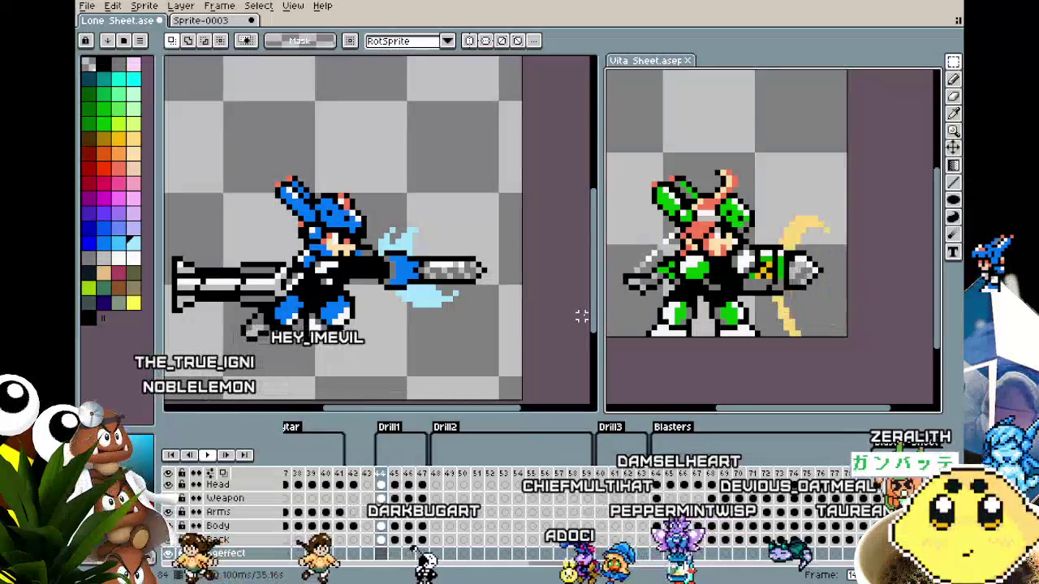
pyautogui.press('.')
pyautogui.press('.')
pyautogui.click(530, 317)
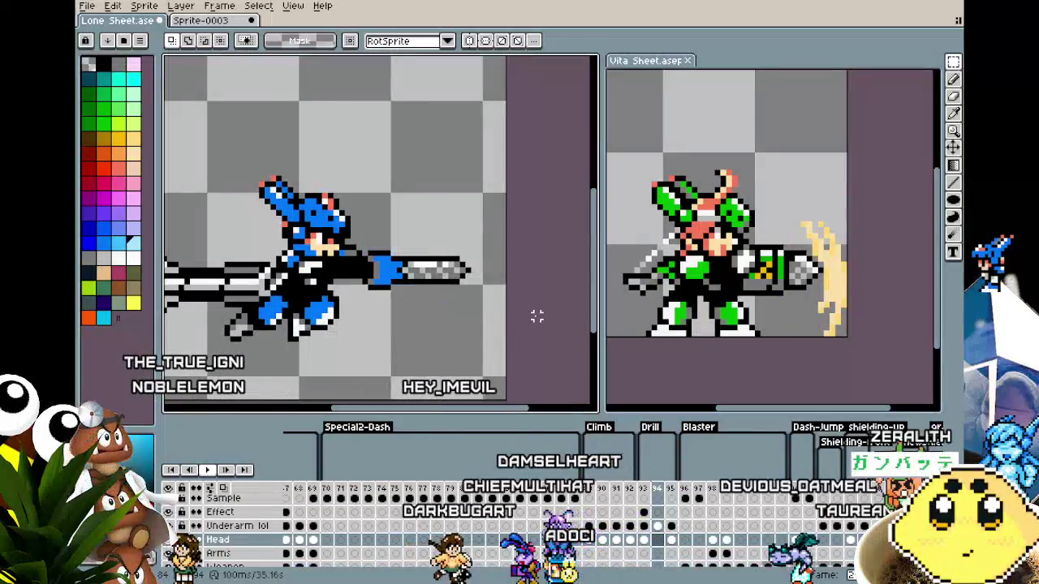
pyautogui.press(',')
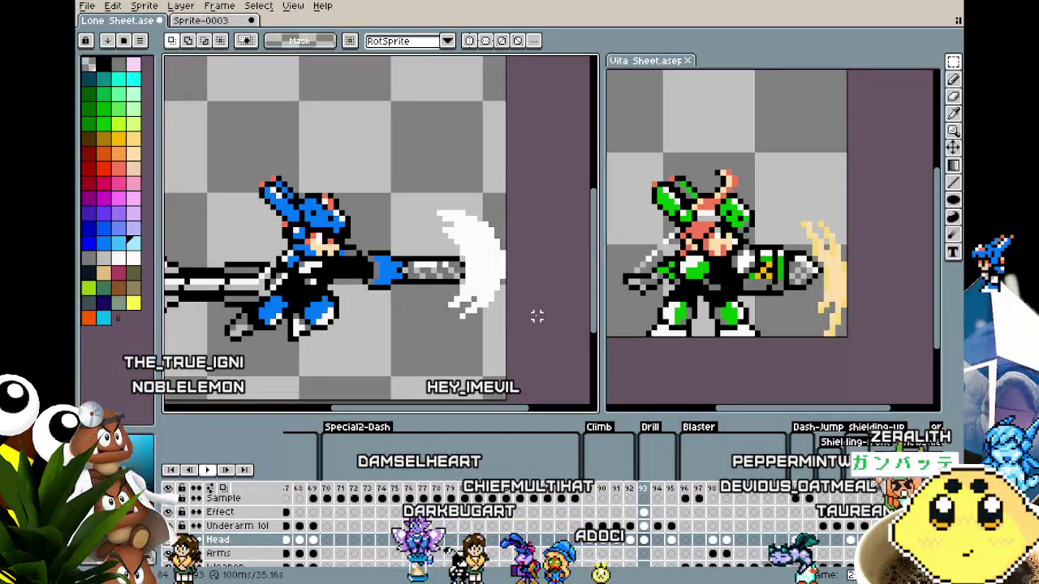
pyautogui.press('.')
pyautogui.press('.')
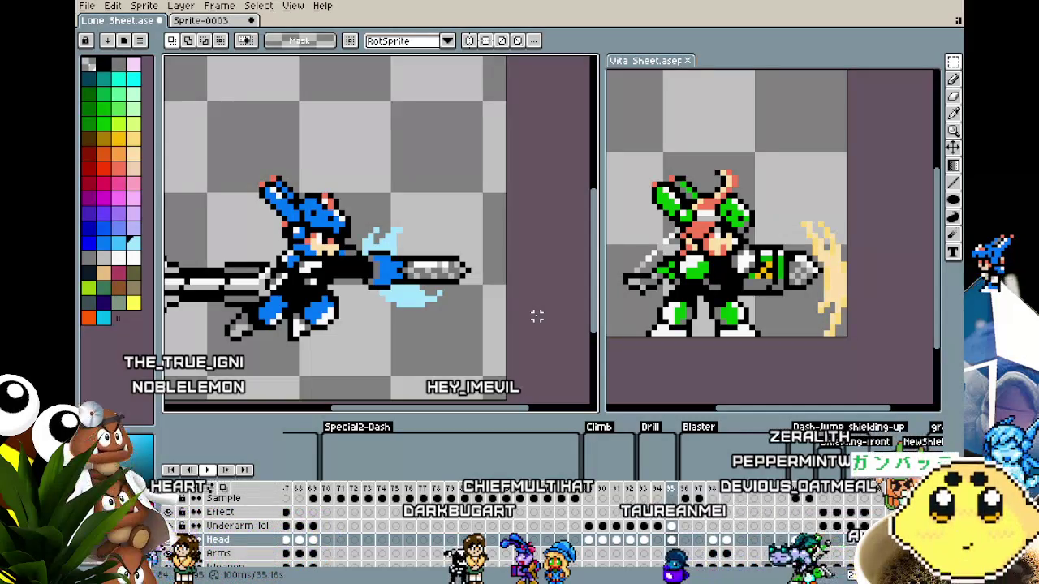
# - Erase the pale blue slash beside the drill and go to frame 94
pyautogui.scroll(1, 473, 300)
pyautogui.press('e')
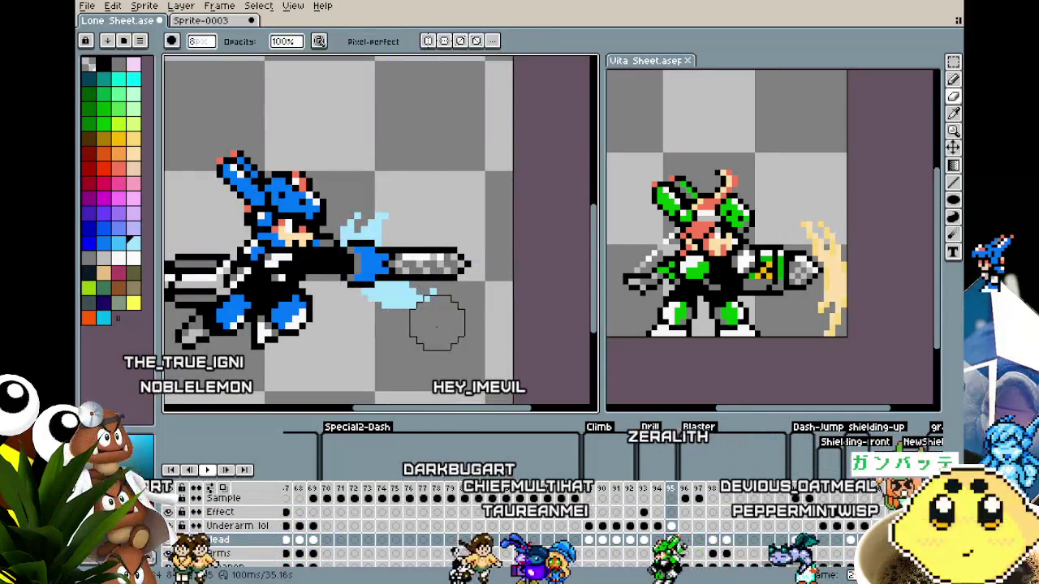
pyautogui.moveTo(437, 323)
pyautogui.mouseDown()
pyautogui.moveTo(395, 301)
pyautogui.moveTo(359, 220)
pyautogui.mouseUp()
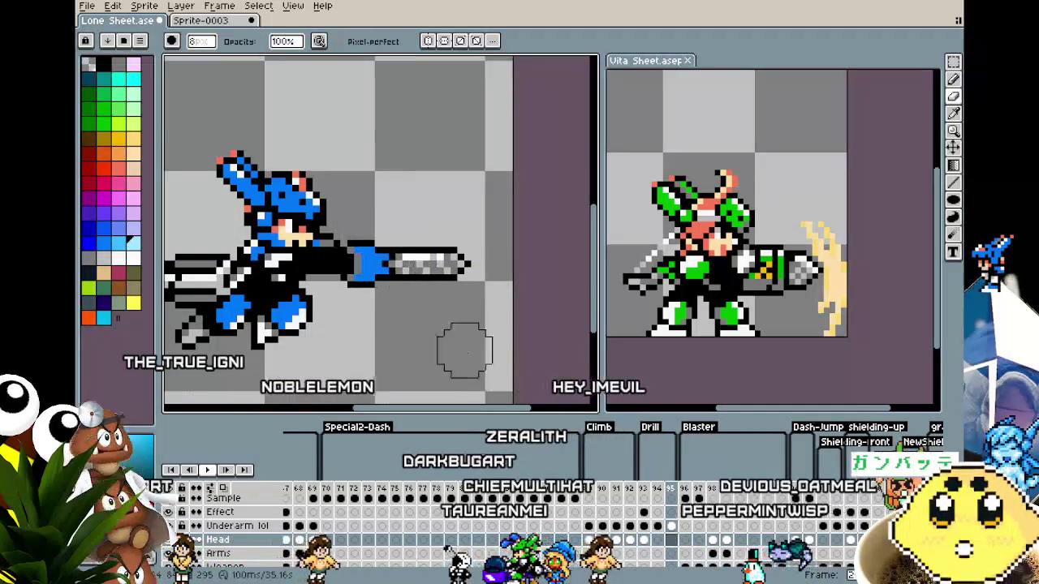
pyautogui.click(644, 540)
pyautogui.click(657, 539)
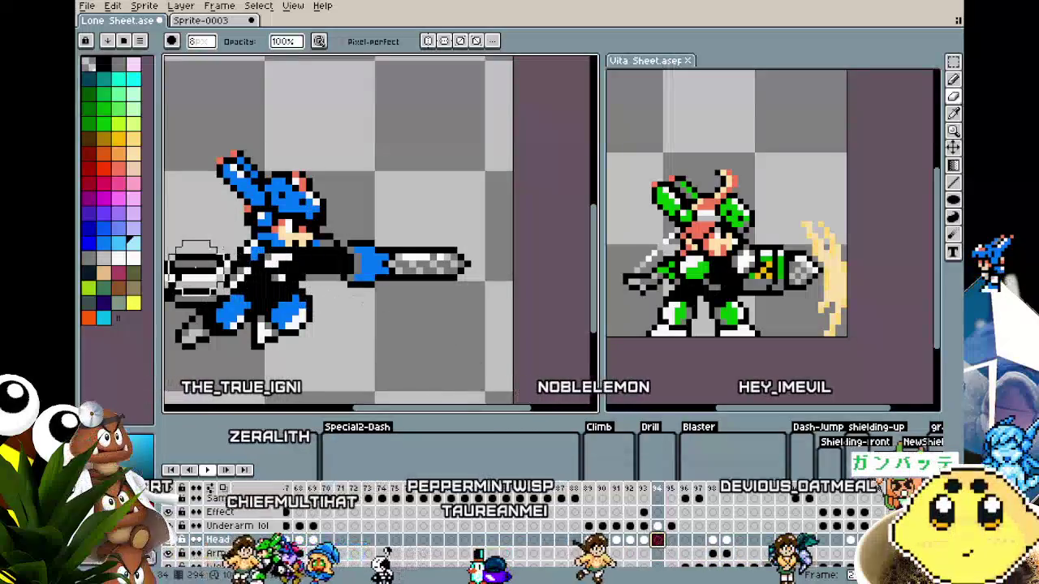
# - Draw a filled light-blue round blade at the drill tip and carve curved lines into it
pyautogui.click(955, 200)
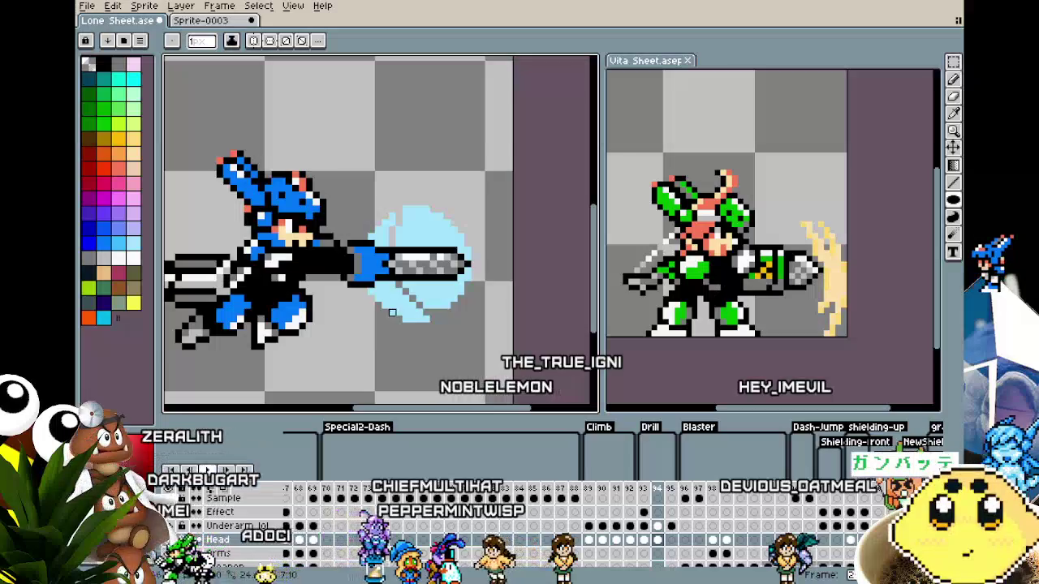
pyautogui.hotkey('ctrl', 'z')
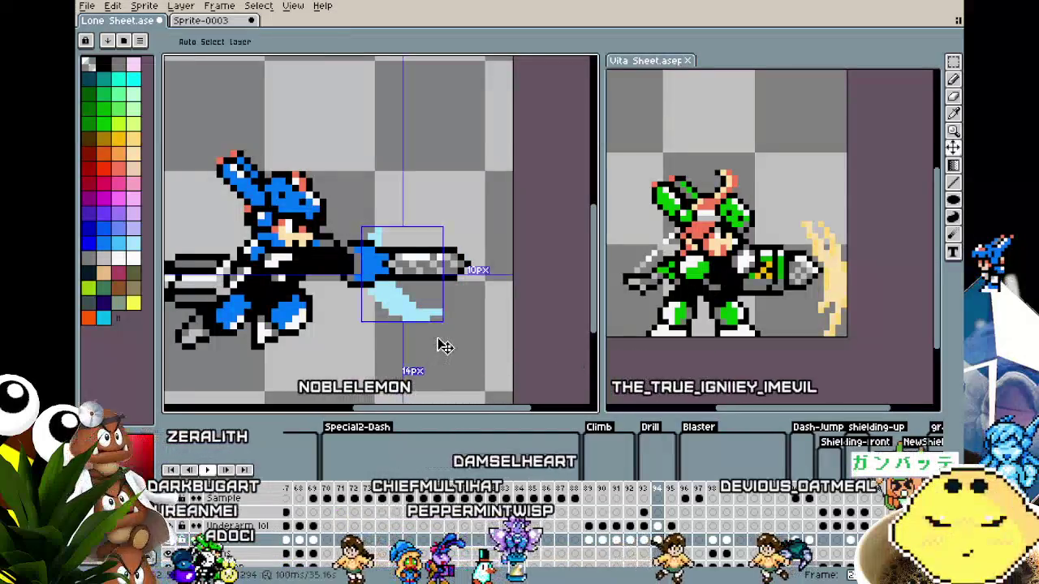
pyautogui.hotkey('ctrl', 'y')
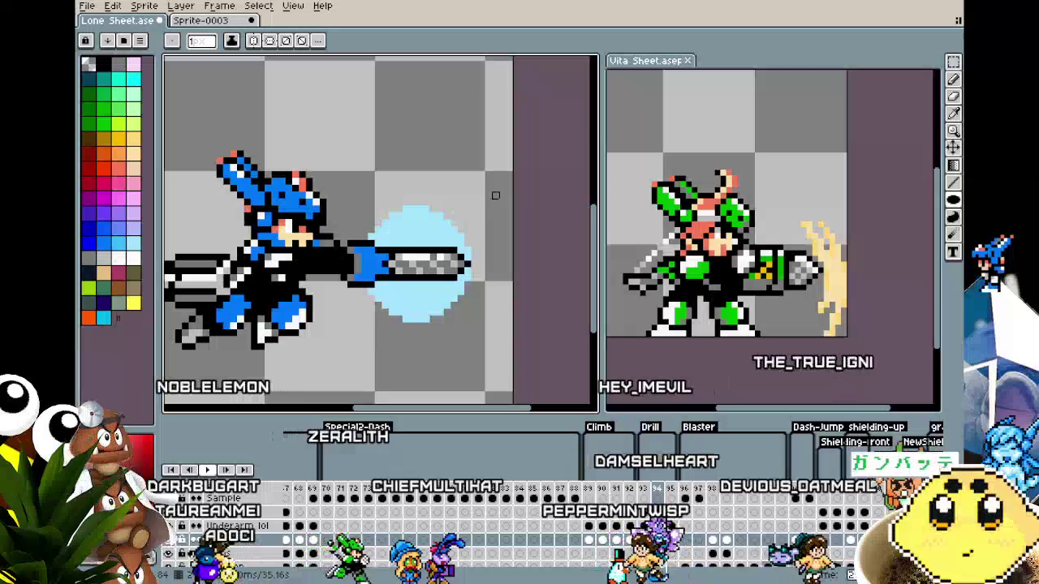
pyautogui.moveTo(402, 235); pyautogui.dragTo(392, 298)
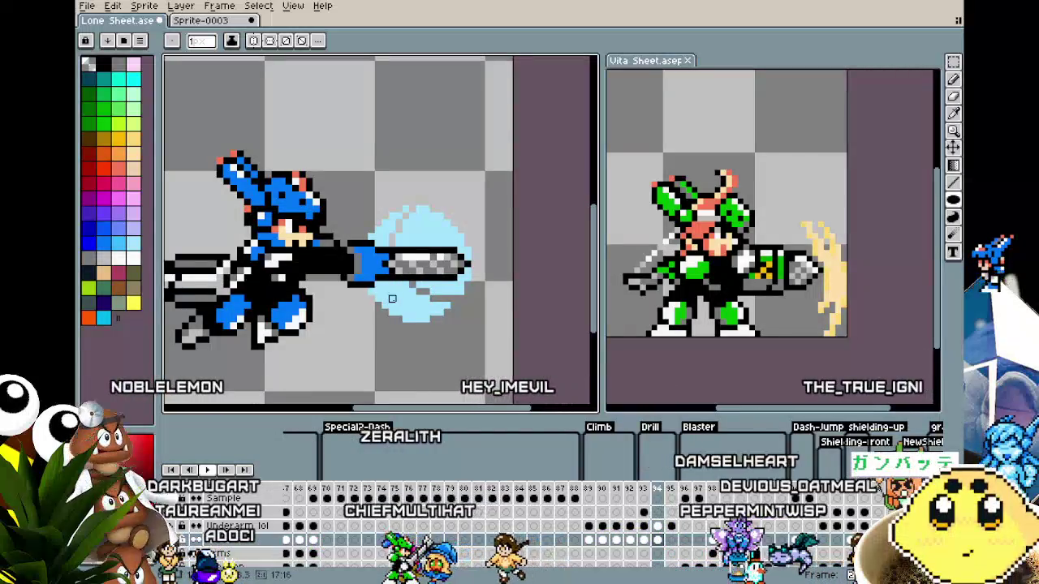
pyautogui.press('m')
pyautogui.press(',')
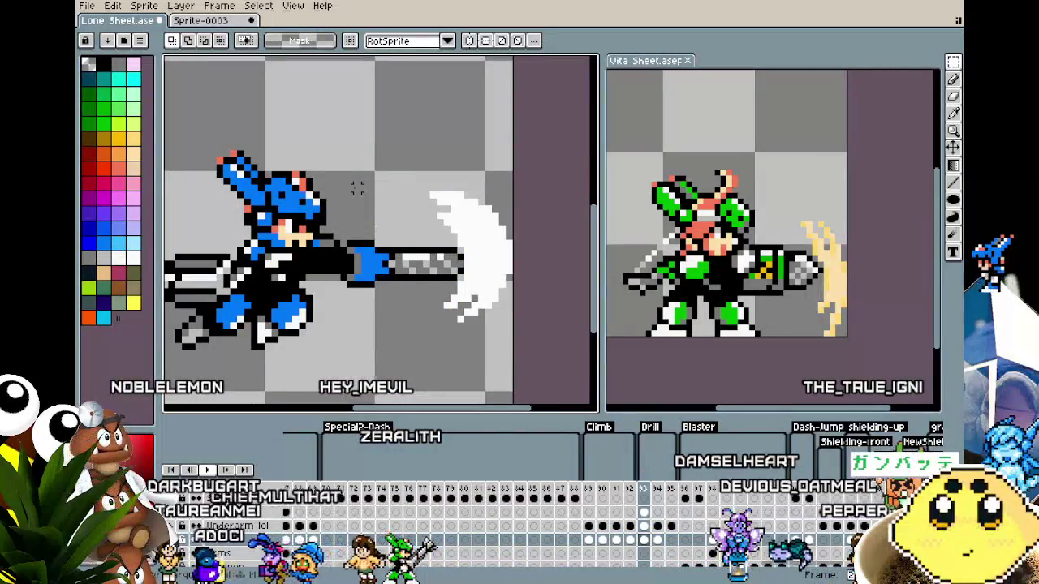
# - Zoom in on the frame 94 blue blade and preview the animation
pyautogui.scroll(-2, 358, 185)
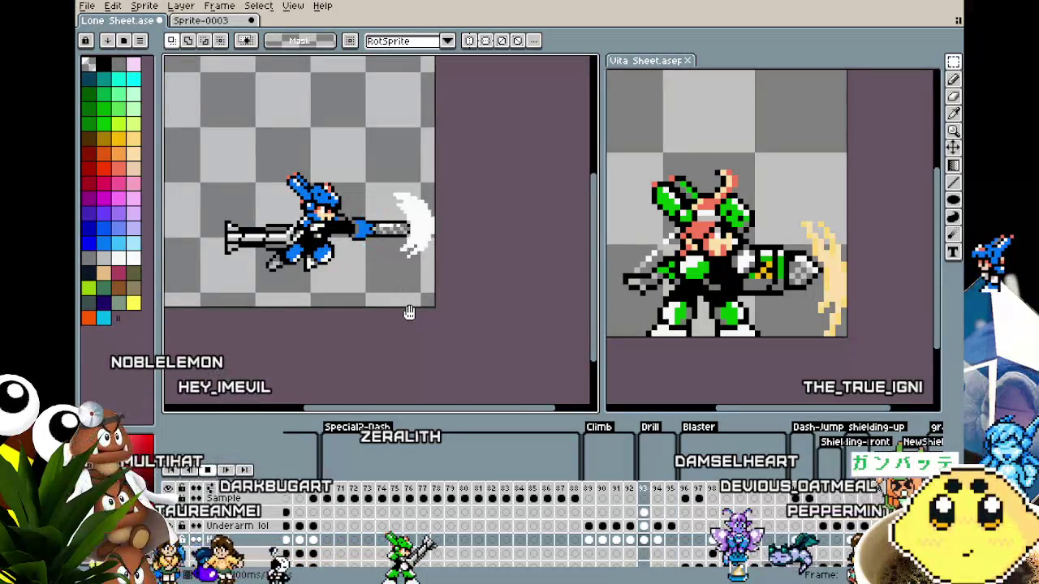
pyautogui.press('.')
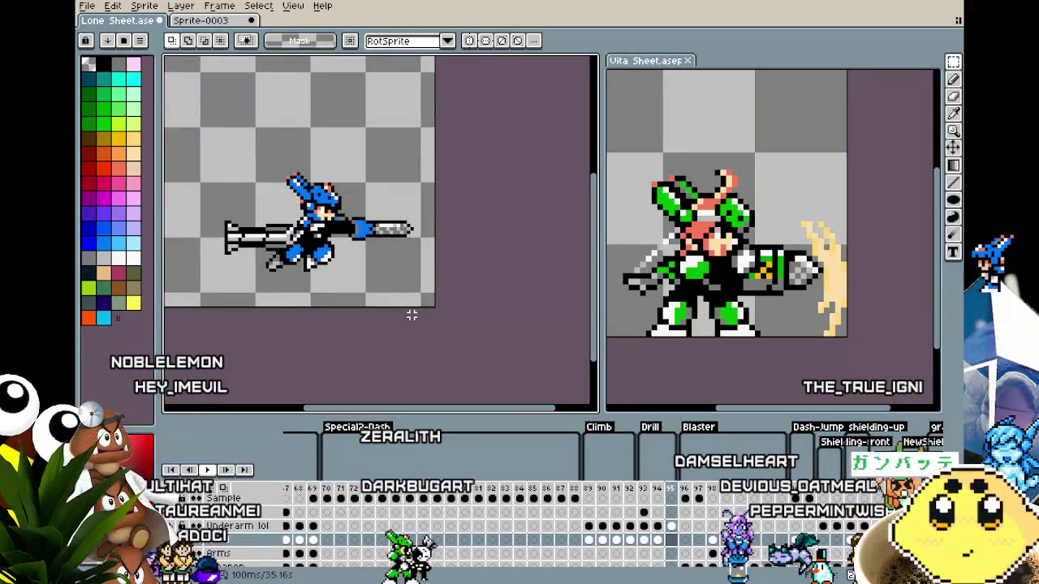
pyautogui.press(',')
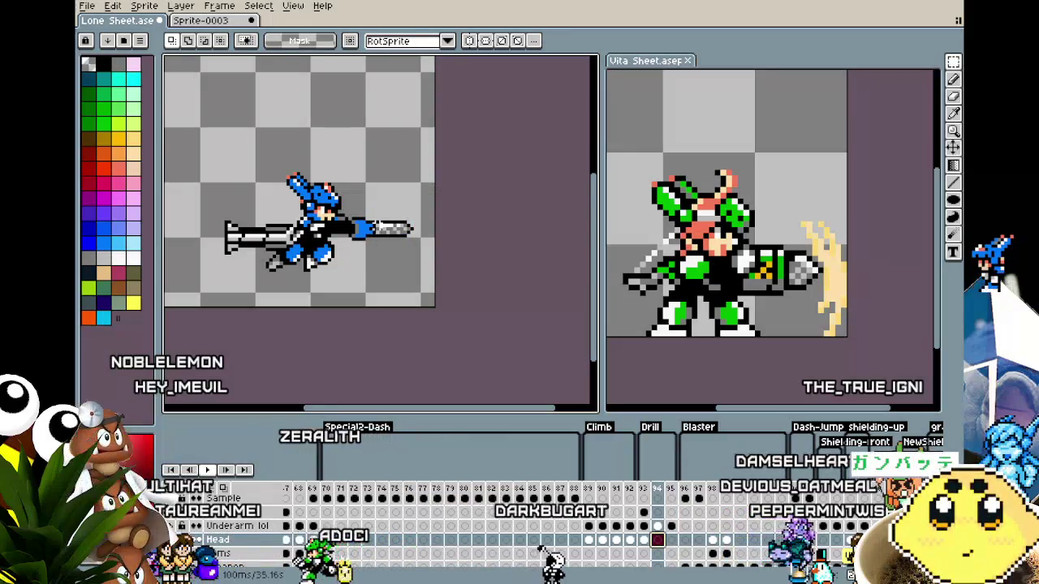
pyautogui.press('+')
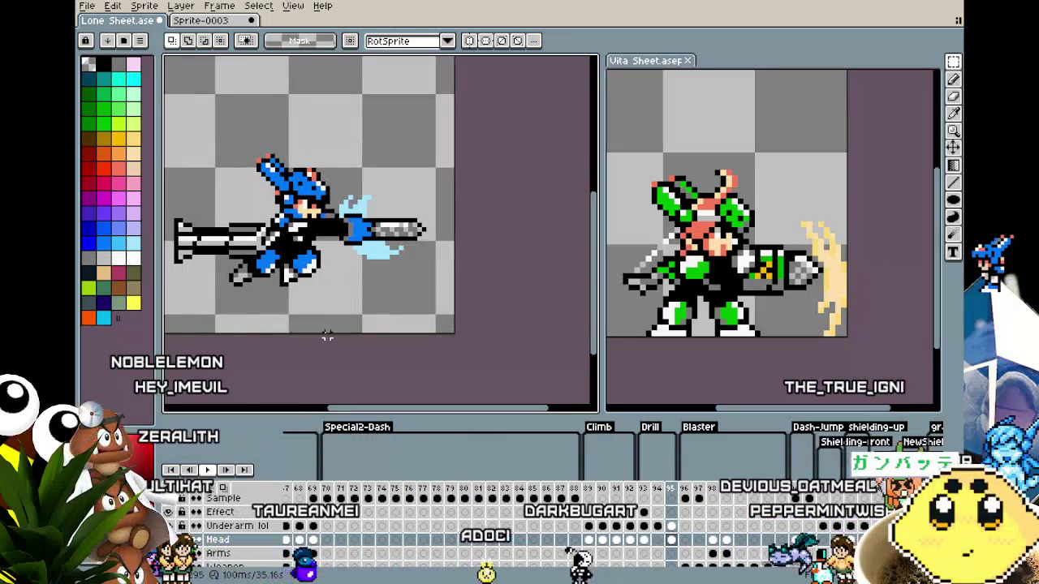
pyautogui.scroll(-1, 328, 335)
pyautogui.press('Return')
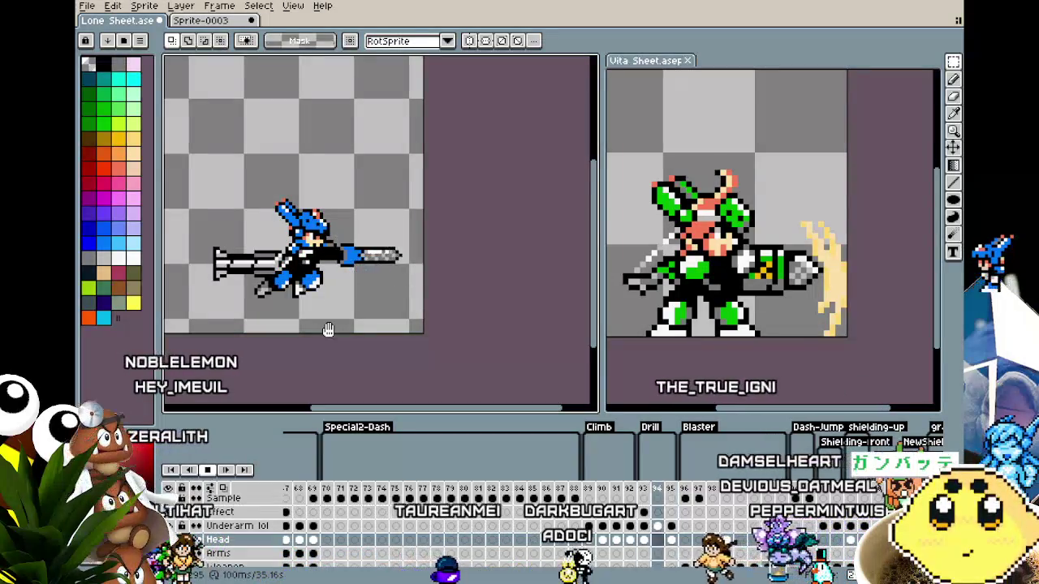
pyautogui.moveTo(409, 190)
pyautogui.mouseDown()
pyautogui.moveTo(362, 266)
pyautogui.moveTo(310, 308)
pyautogui.mouseUp()
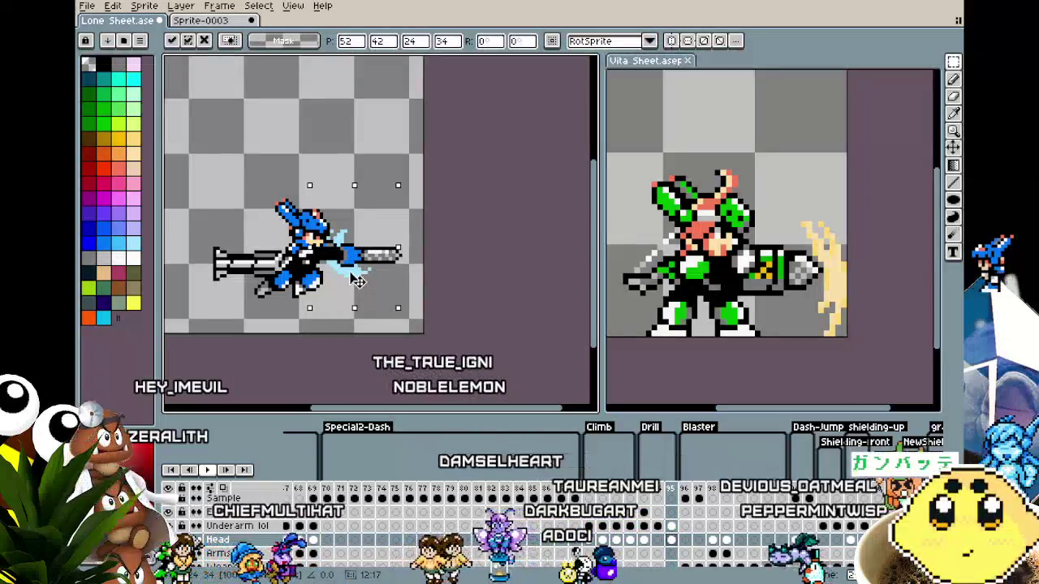
pyautogui.click(285, 124)
pyautogui.press('Return')
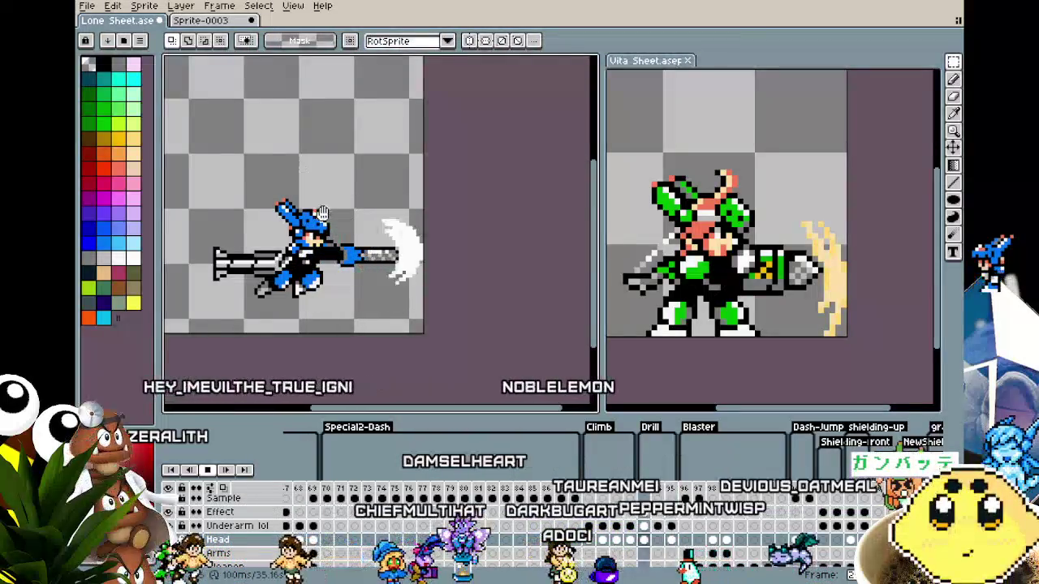
# - Select the blue blade effect and shift it slightly down-left at the drill tip
pyautogui.moveTo(316, 206)
pyautogui.mouseDown()
pyautogui.moveTo(412, 307)
pyautogui.moveTo(398, 299)
pyautogui.mouseUp()
pyautogui.click(311, 132)
pyautogui.press('Return')
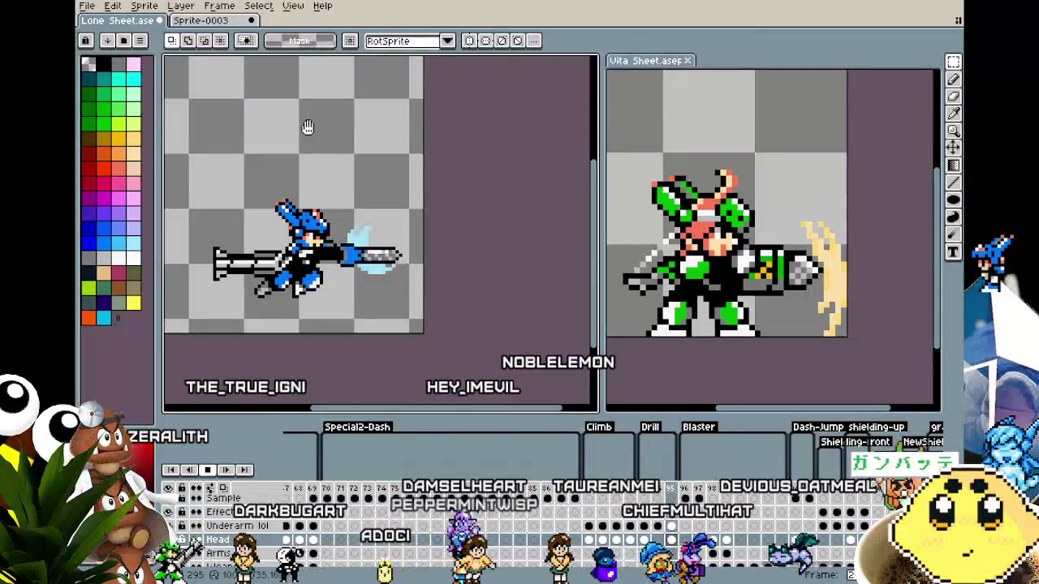
pyautogui.moveTo(421, 310); pyautogui.dragTo(417, 324)
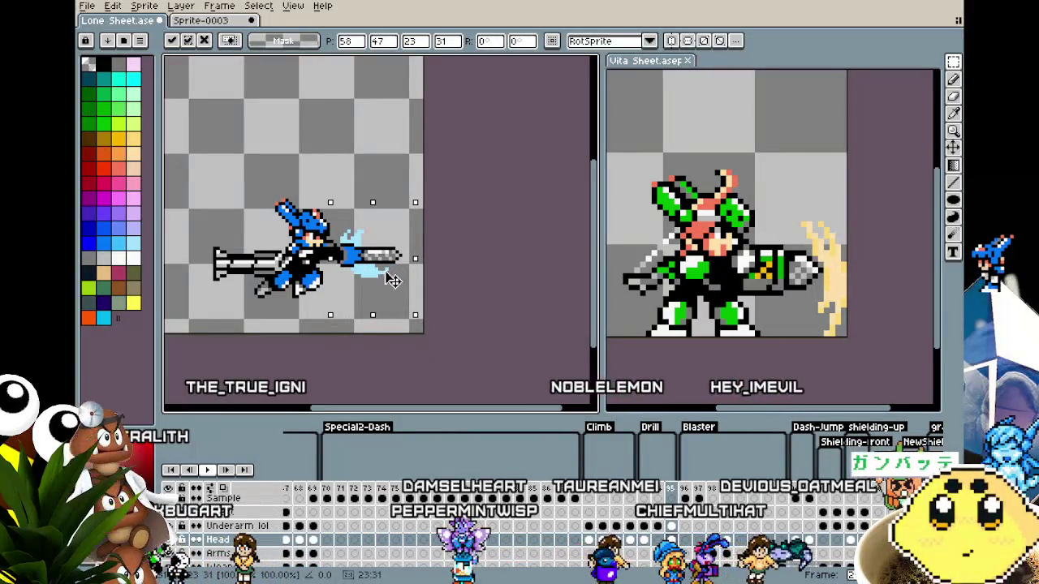
pyautogui.press('Return')
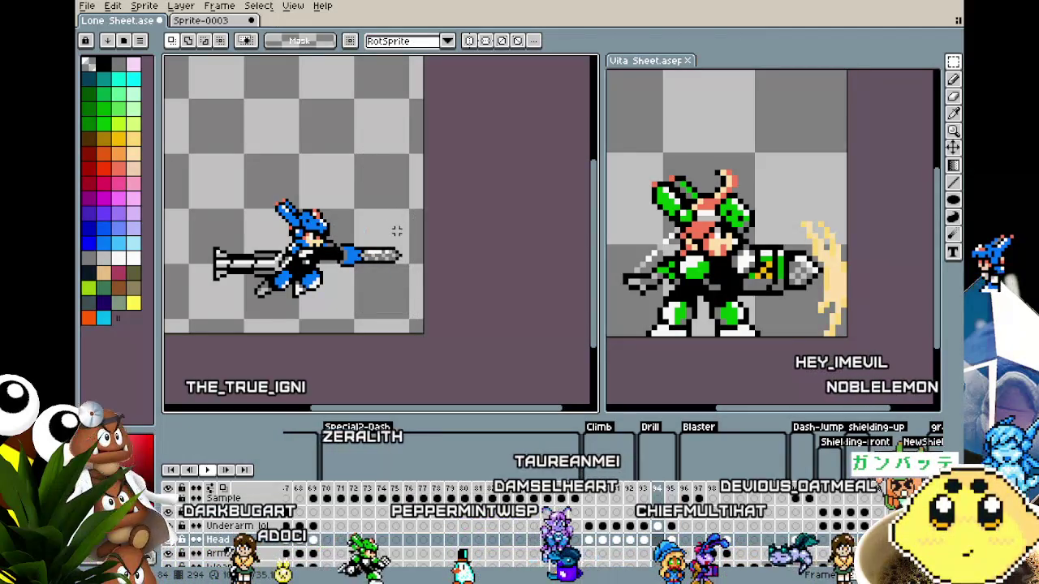
pyautogui.press('Return')
# - On the next frame, nudge the white slash down one pixel and replay
pyautogui.press('Right')
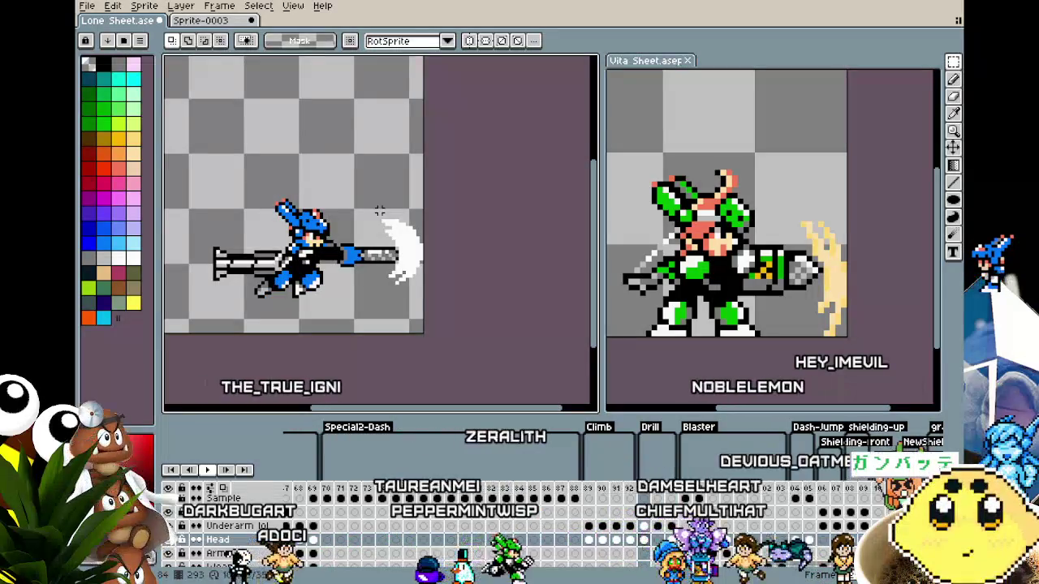
pyautogui.moveTo(371, 203); pyautogui.dragTo(442, 310)
pyautogui.press('Down')
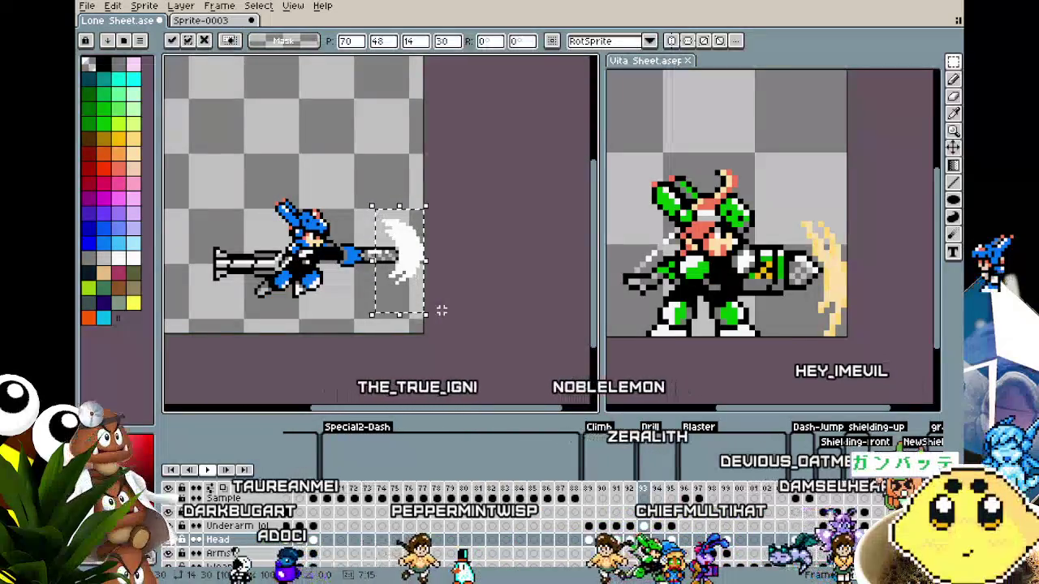
pyautogui.press('Return')
pyautogui.press('Return')
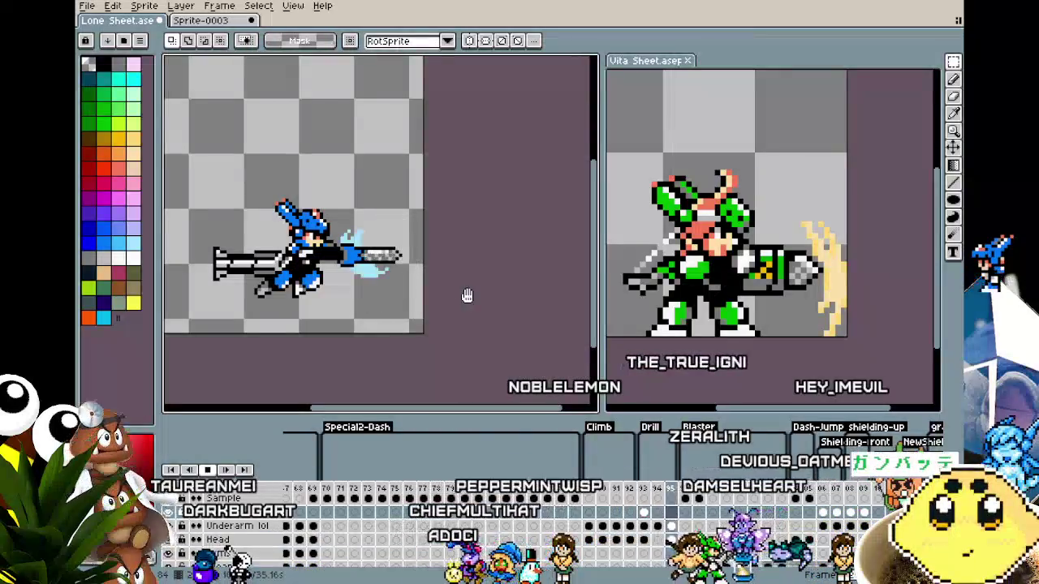
pyautogui.press('Return')
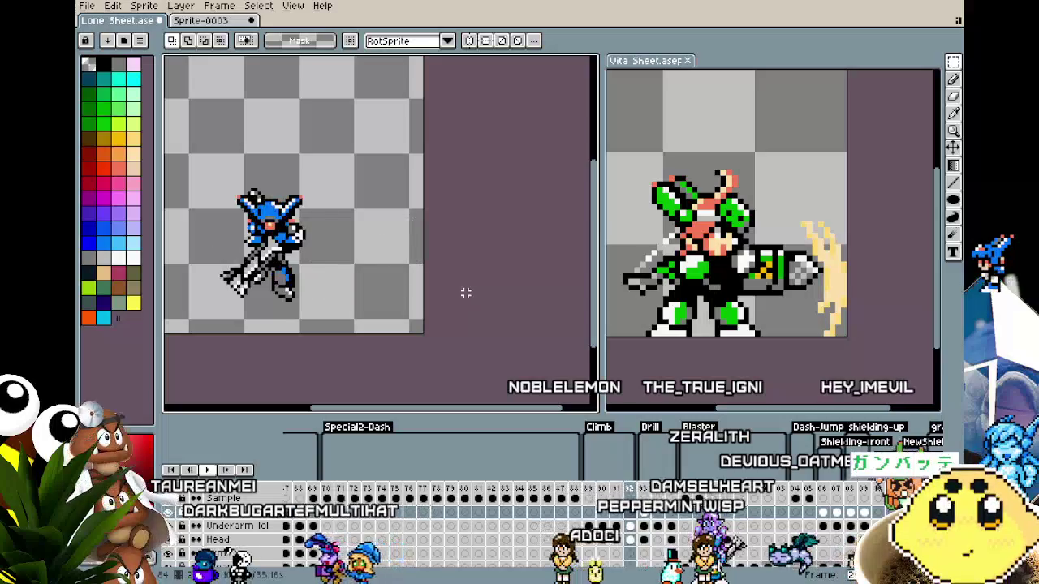
# - Reselect the effect around the drill tip, deselect, and preview the animation
pyautogui.moveTo(313, 196); pyautogui.dragTo(424, 317)
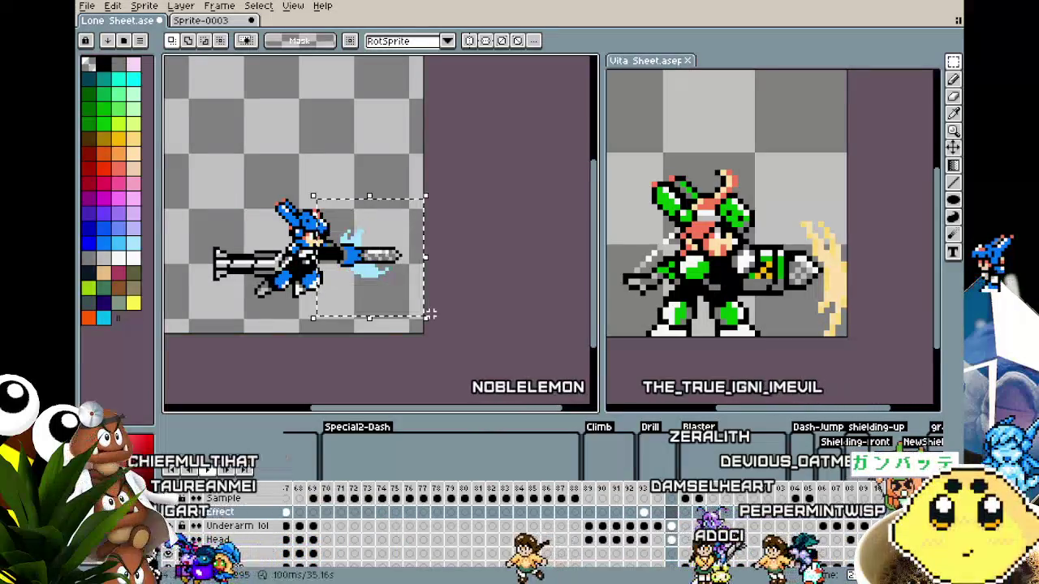
pyautogui.click(667, 536)
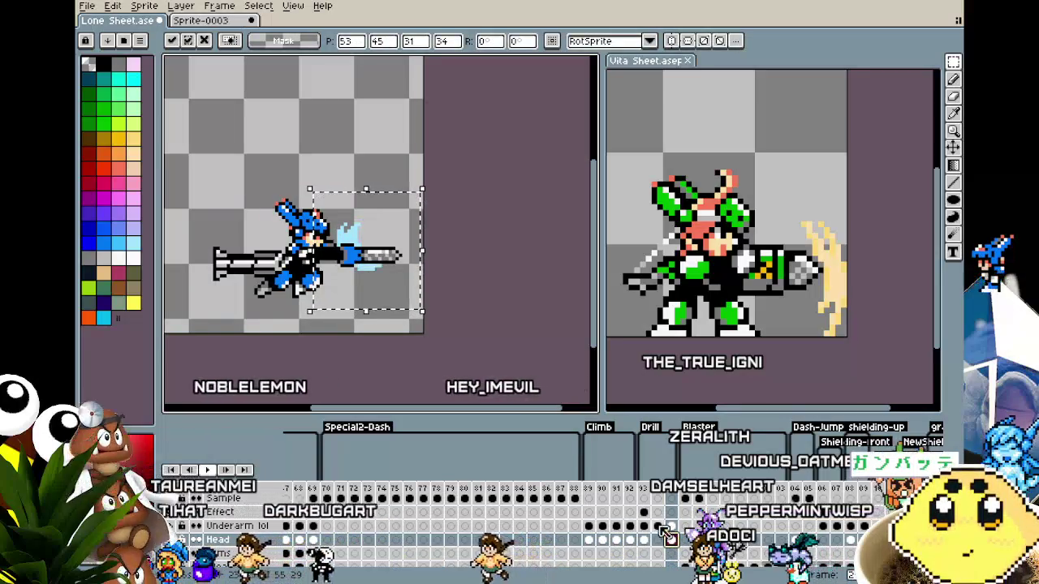
pyautogui.press('Return')
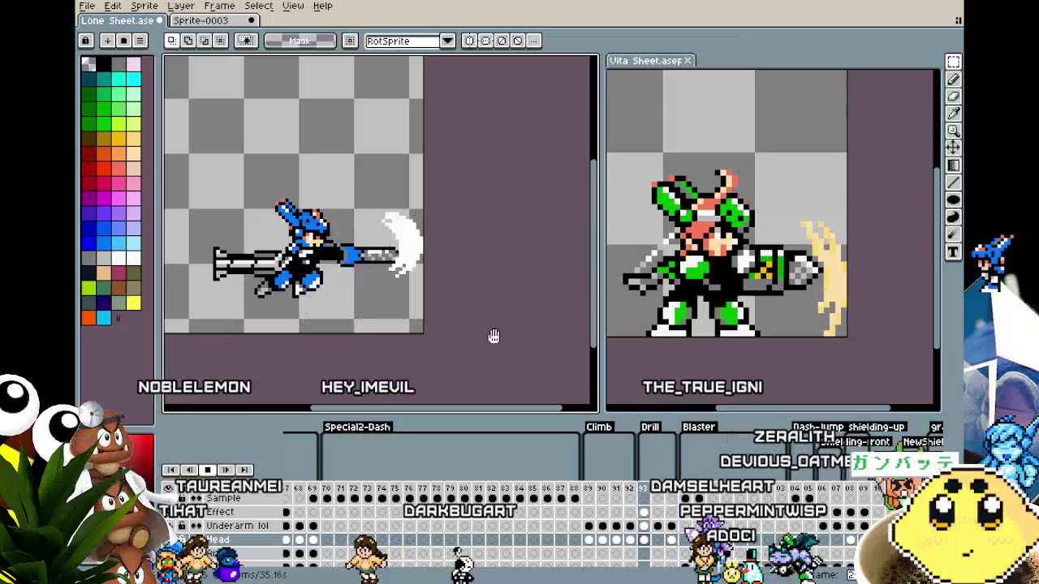
pyautogui.press('Return')
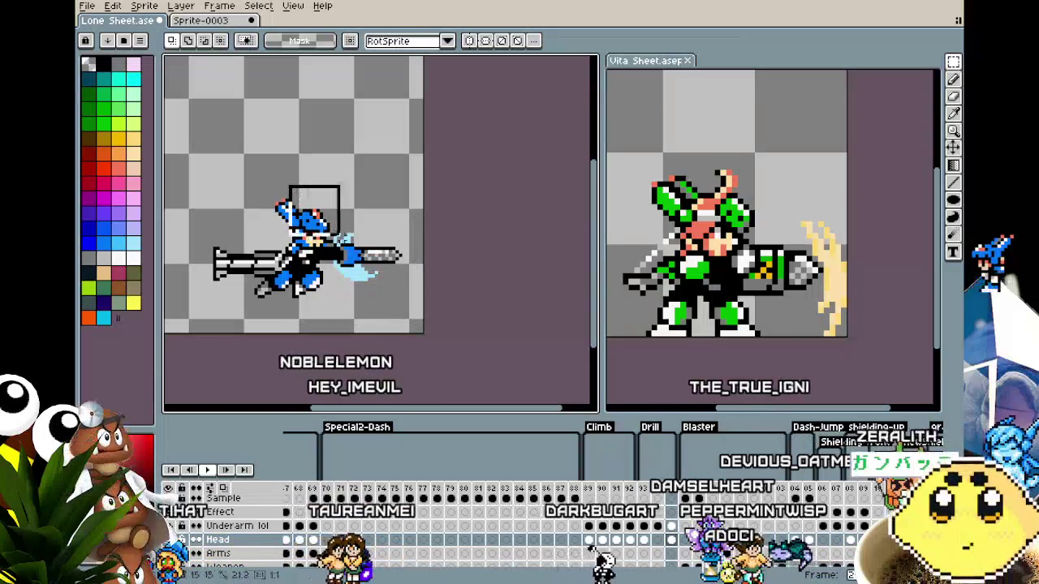
pyautogui.moveTo(308, 179); pyautogui.dragTo(483, 313)
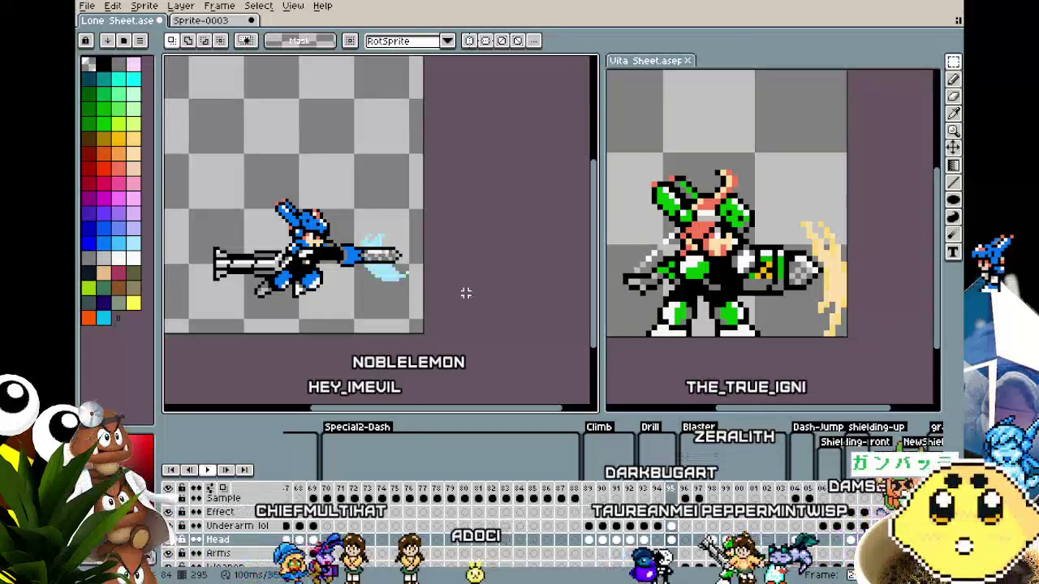
pyautogui.moveTo(341, 190); pyautogui.dragTo(435, 301)
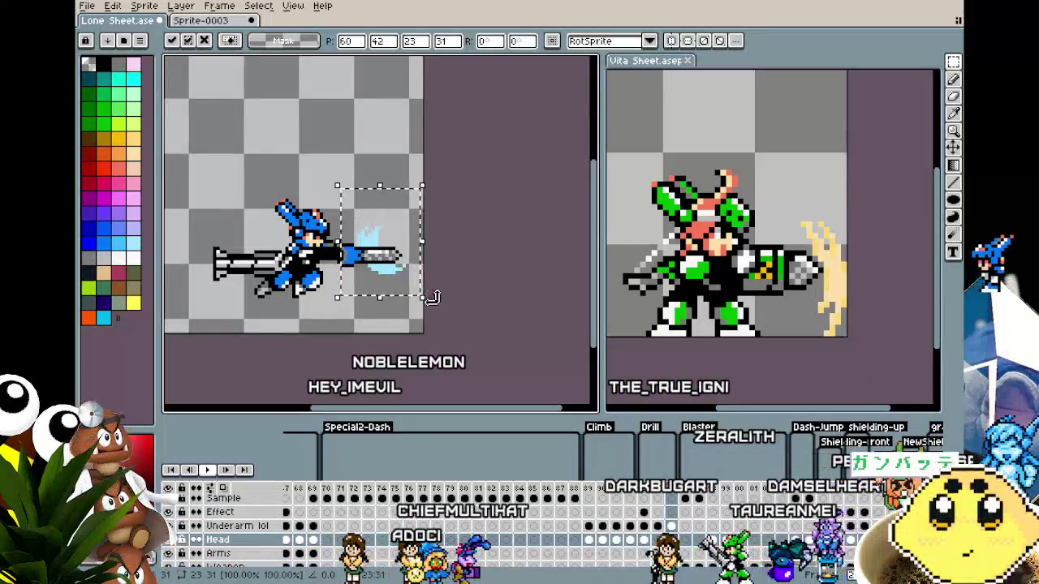
pyautogui.hotkey('ctrl', 'd')
pyautogui.press('Return')
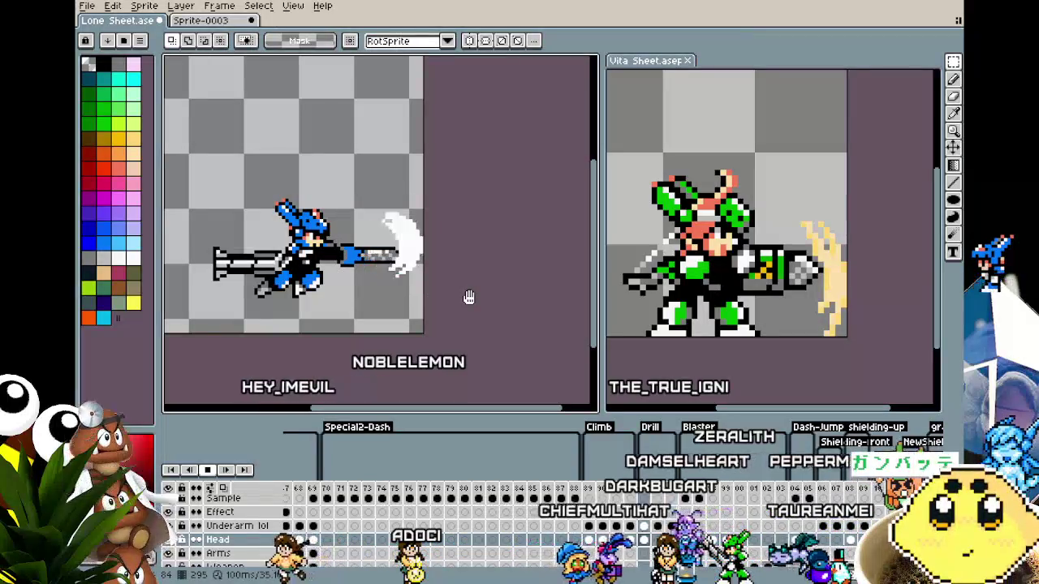
pyautogui.scroll(-3, 468, 297)
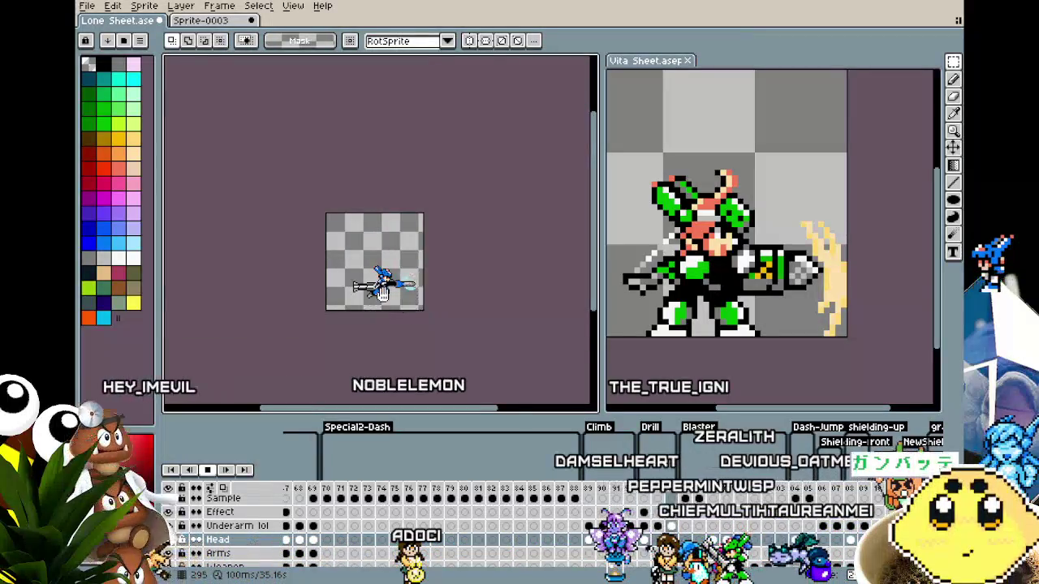
# - Delete the faint blue effect and paste a light-blue blast on the Underarm lol layer, then preview
pyautogui.scroll(3, 382, 292)
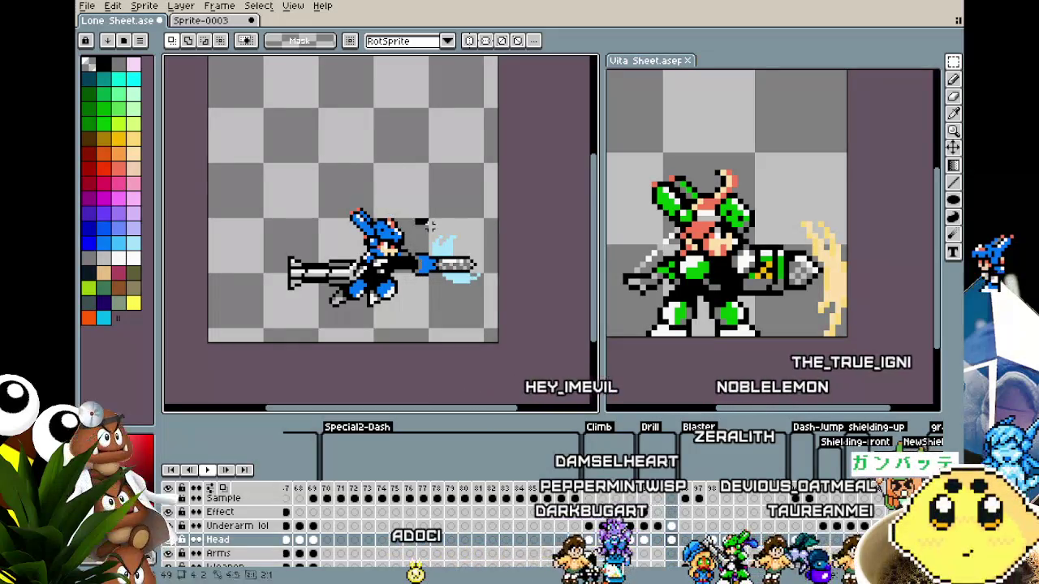
pyautogui.press('Delete')
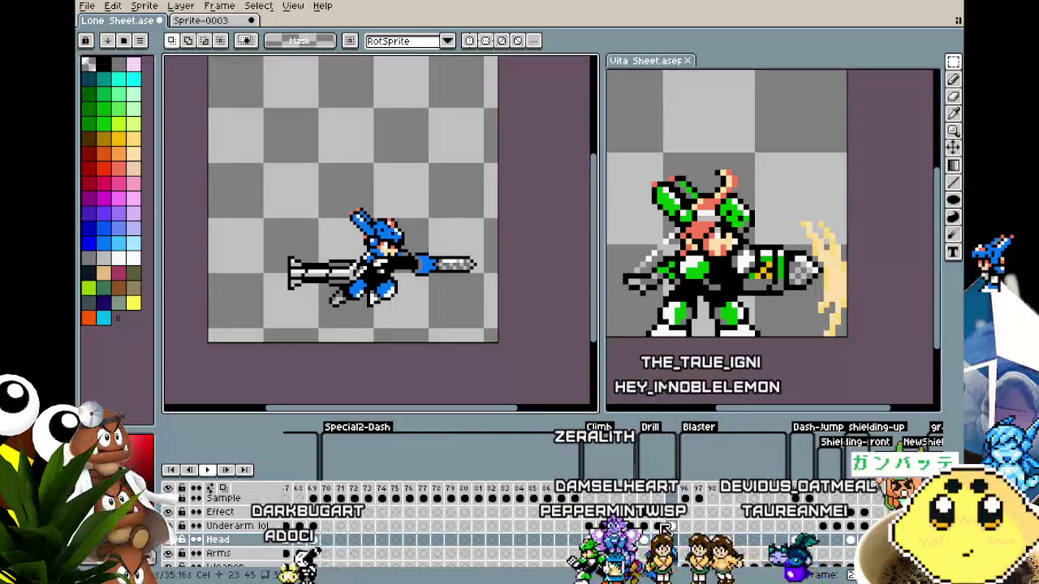
pyautogui.click(664, 527)
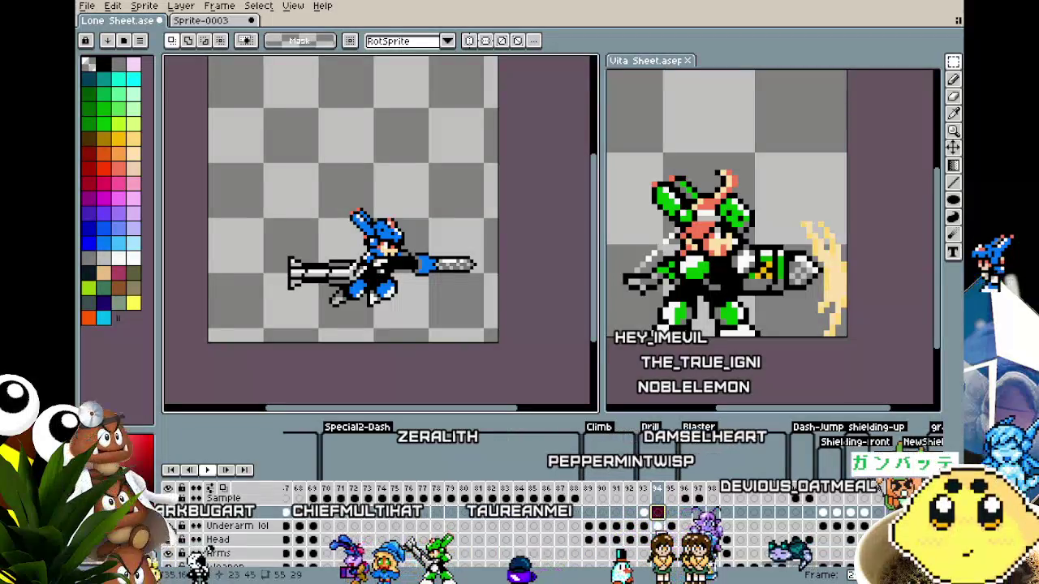
pyautogui.hotkey('ctrl', 'v')
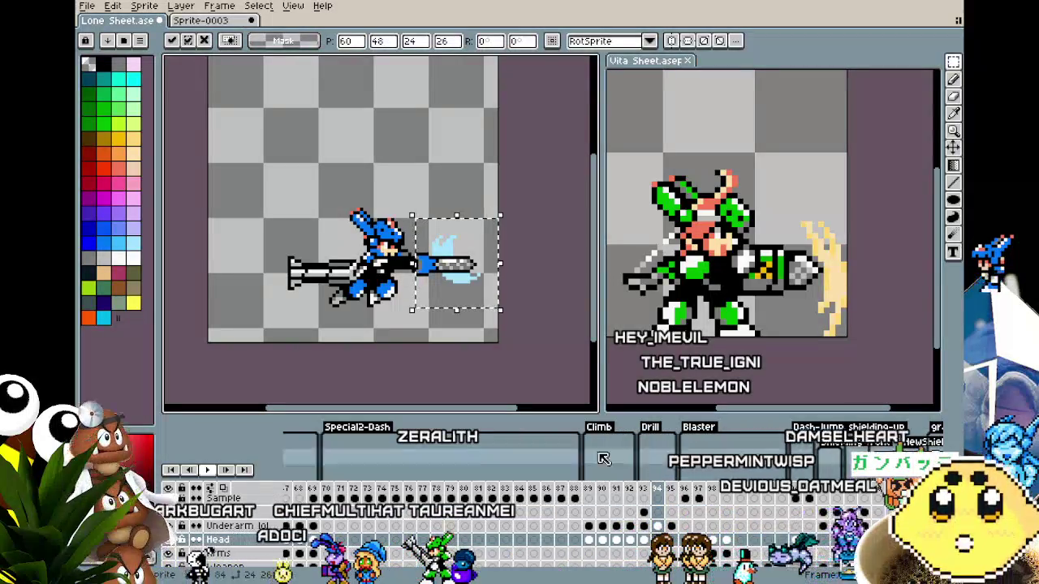
pyautogui.click(564, 382)
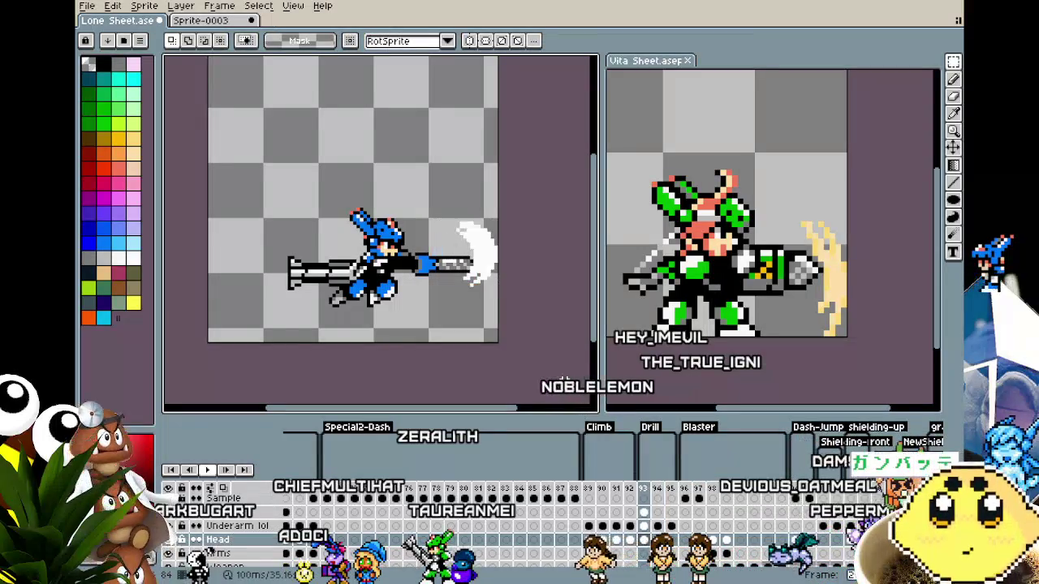
pyautogui.press('Return')
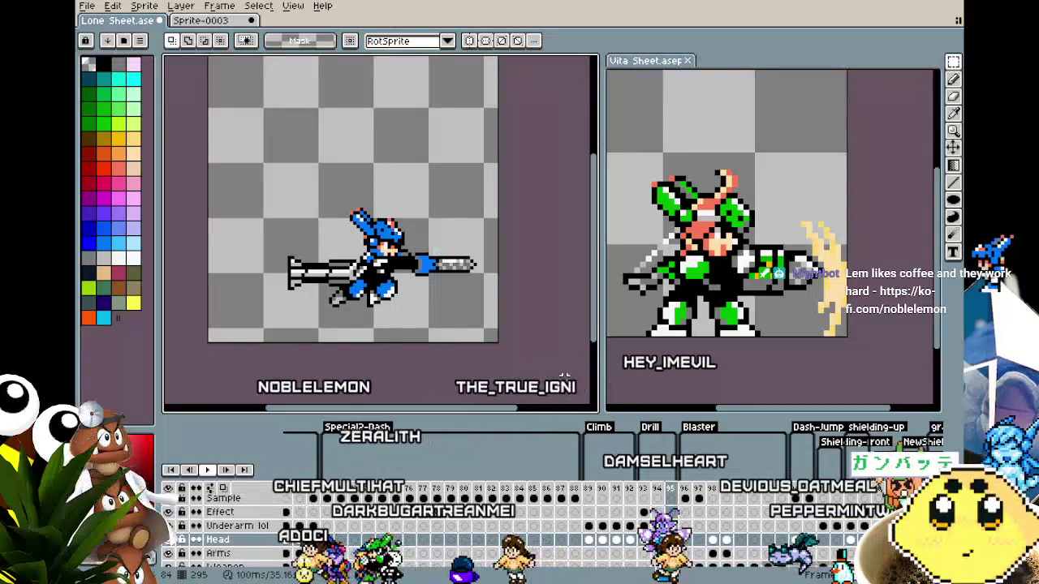
pyautogui.press('Return')
pyautogui.press('Right')
pyautogui.press('Right')
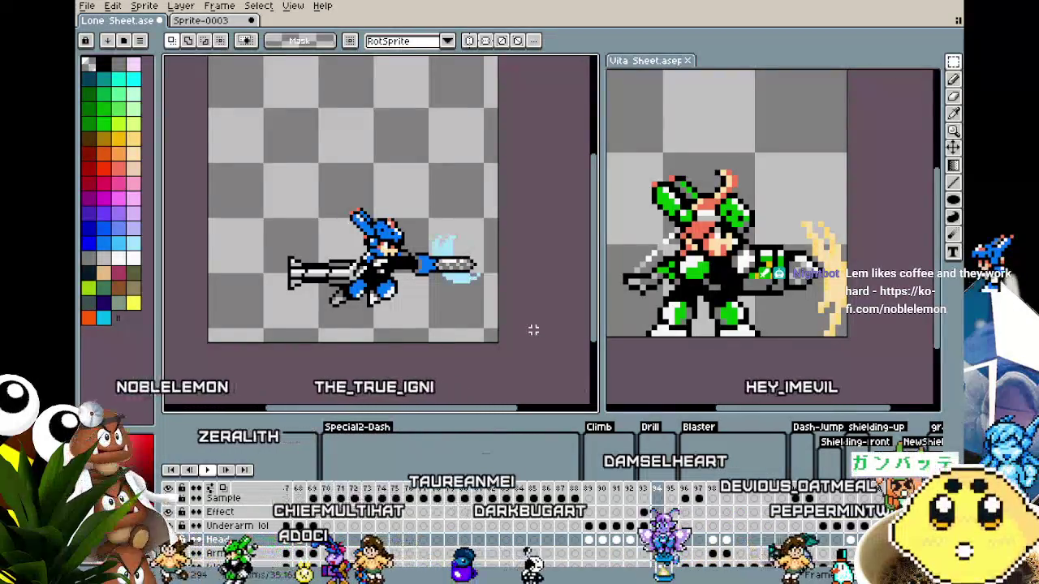
# - Pick light cyan from the canvas and draw a filled ellipse above the character
pyautogui.scroll(1, 446, 228)
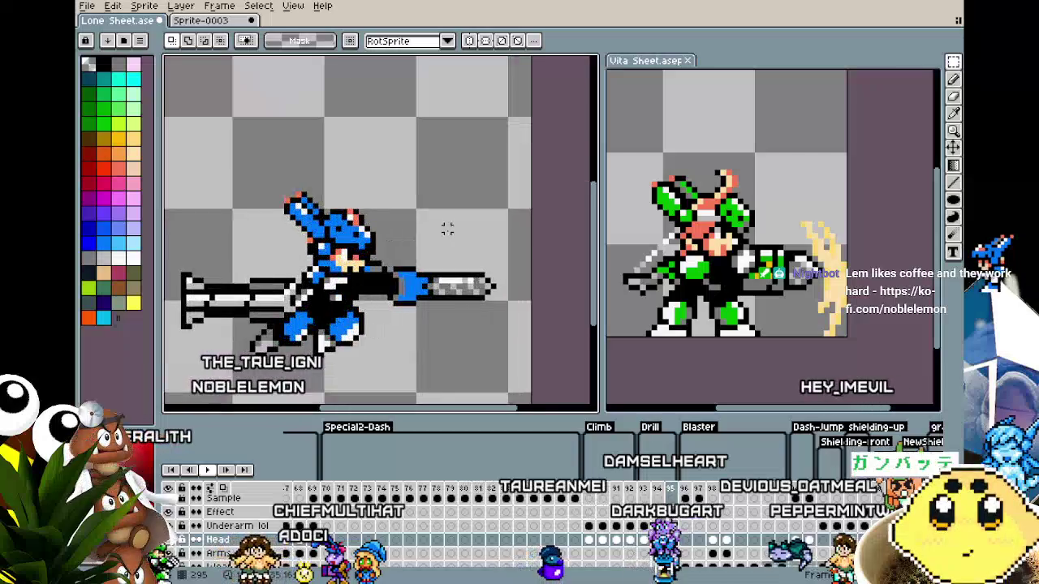
pyautogui.press('i')
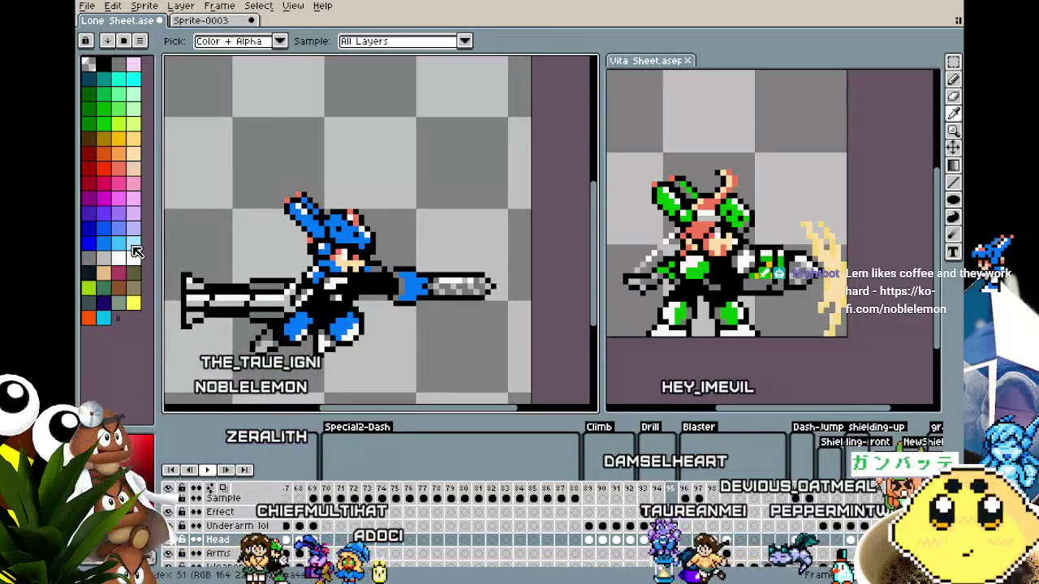
pyautogui.click(133, 245)
pyautogui.click(957, 210)
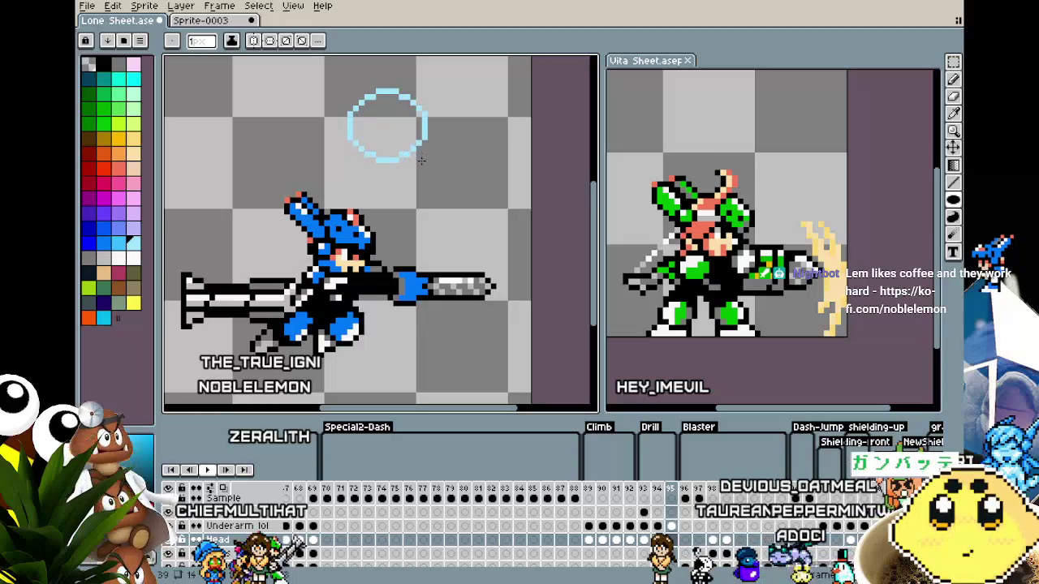
pyautogui.moveTo(421, 160); pyautogui.dragTo(423, 162)
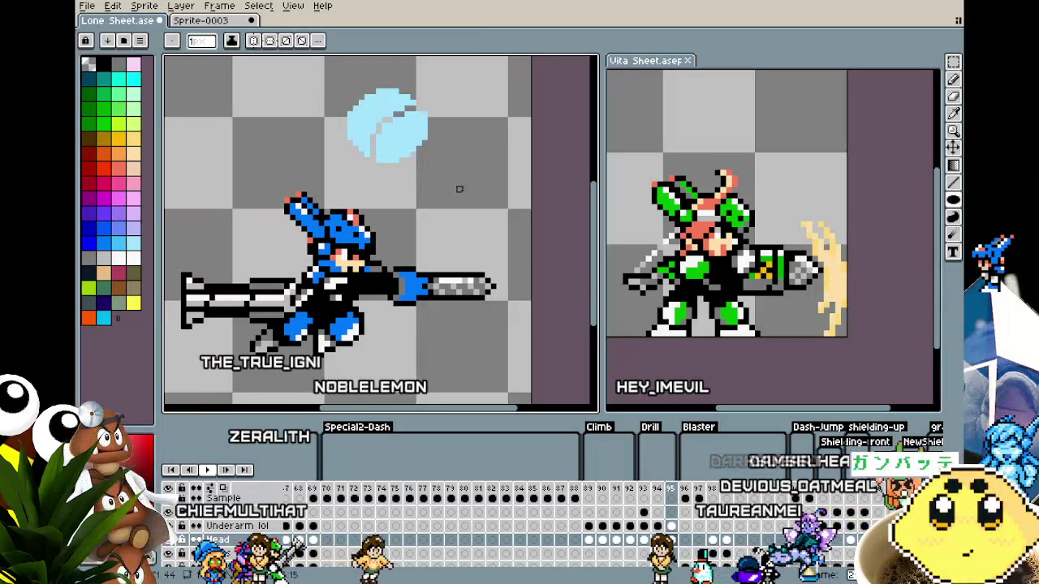
# - Compare the solid ellipse with the cut-out crescent, keeping the hollow crescent
pyautogui.hotkey('ctrl', 'z')
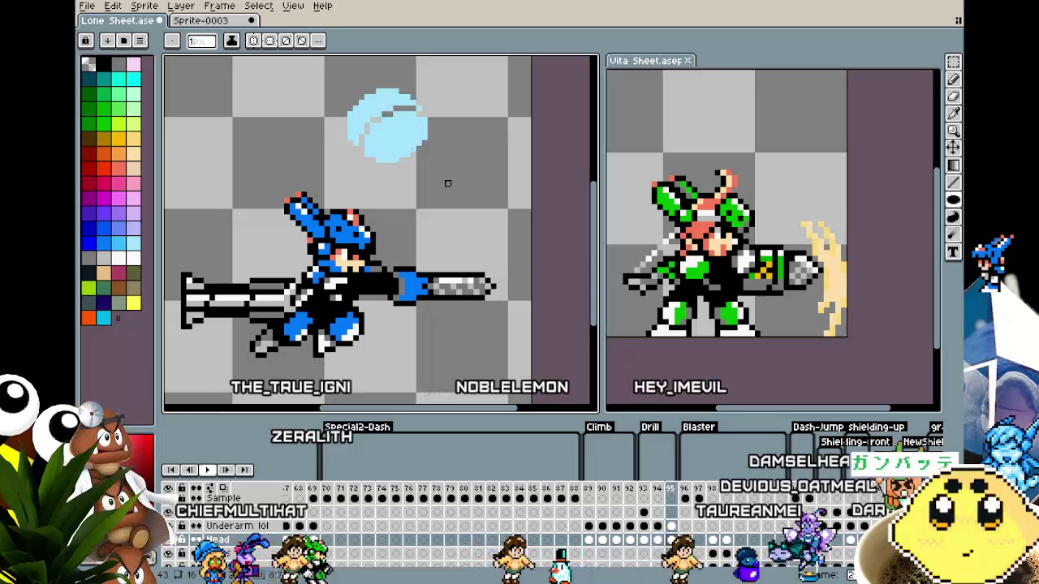
pyautogui.hotkey('ctrl', 'y')
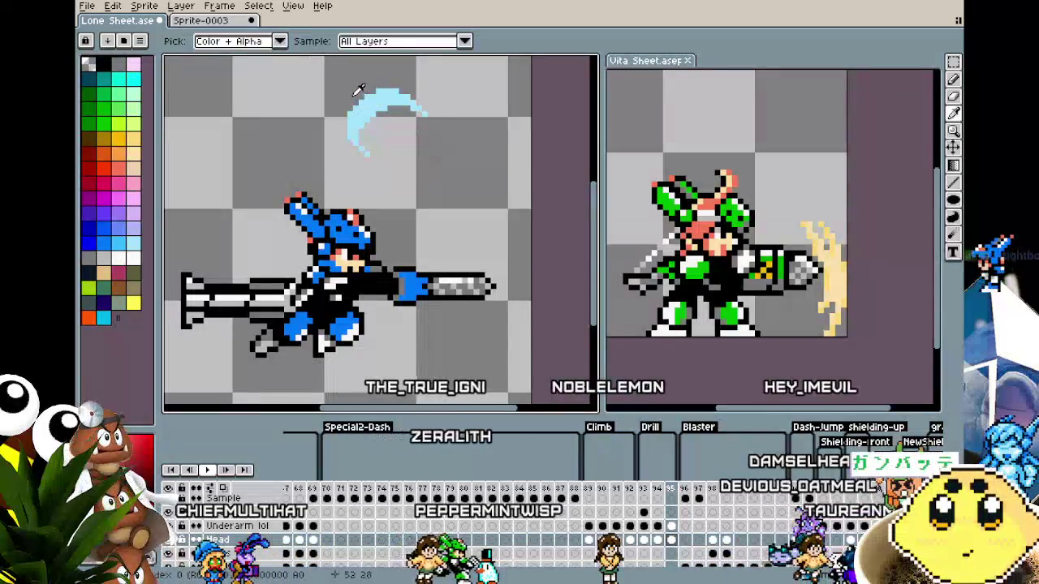
pyautogui.click(951, 200)
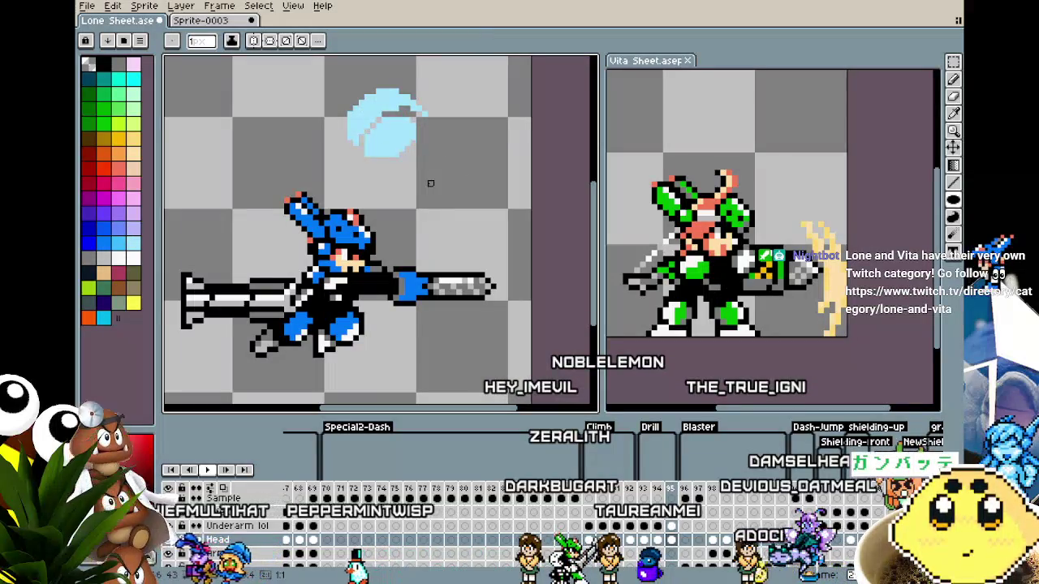
pyautogui.click(384, 148)
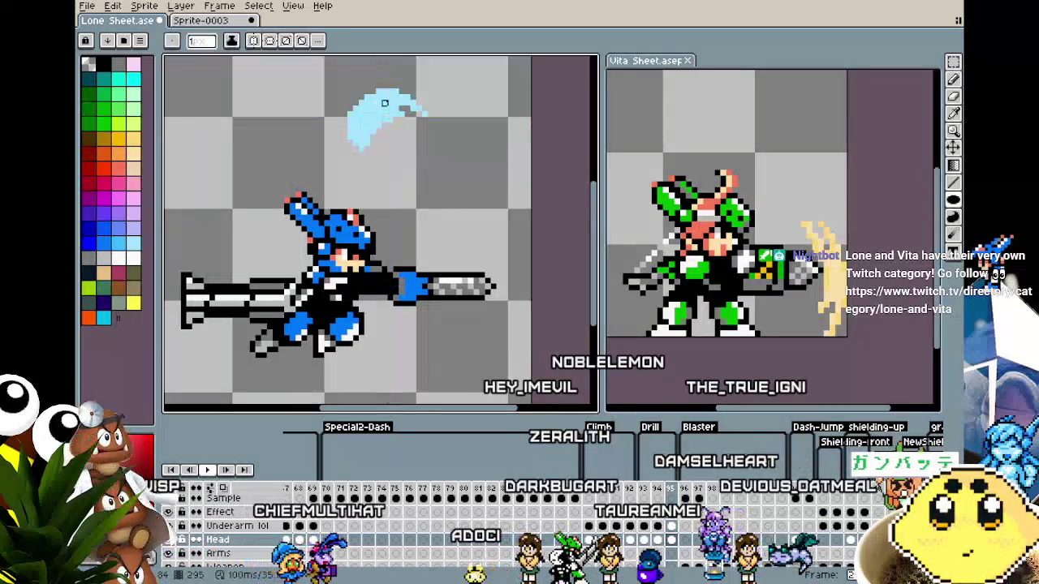
pyautogui.hotkey('ctrl', 'z')
pyautogui.hotkey('ctrl', 'y')
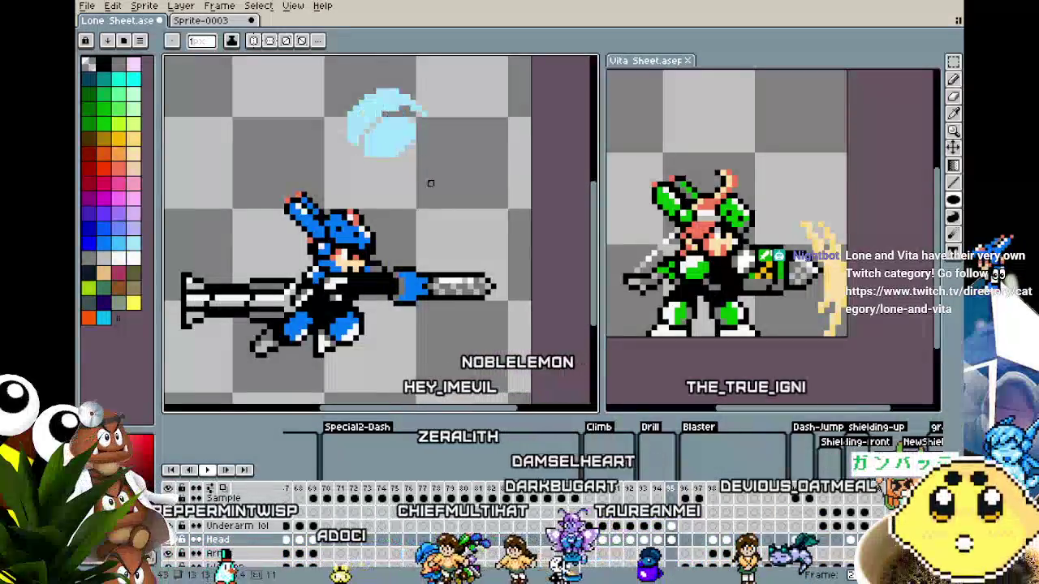
pyautogui.hotkey('ctrl', 'z')
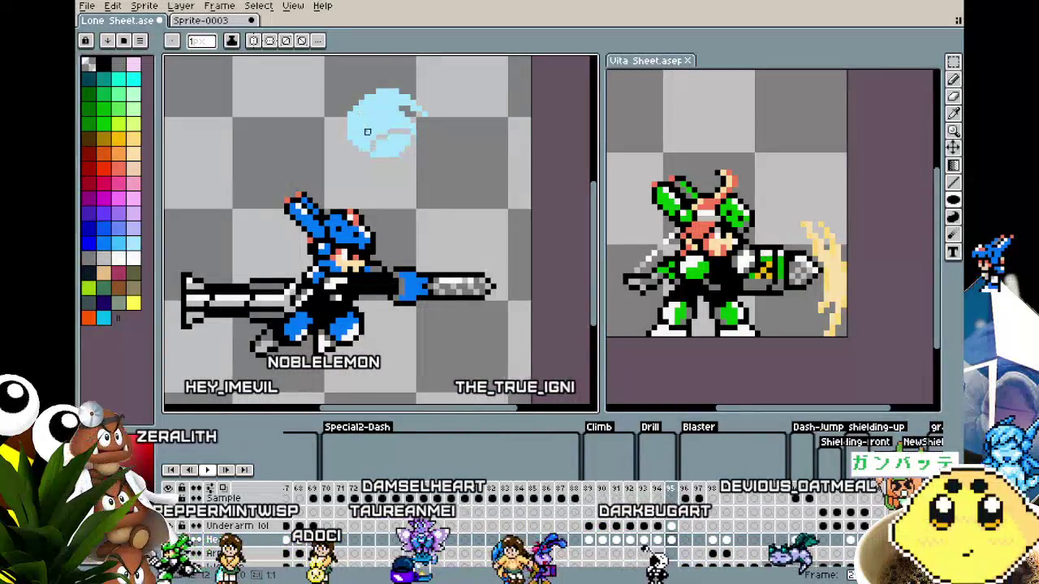
pyautogui.hotkey('ctrl', 'y')
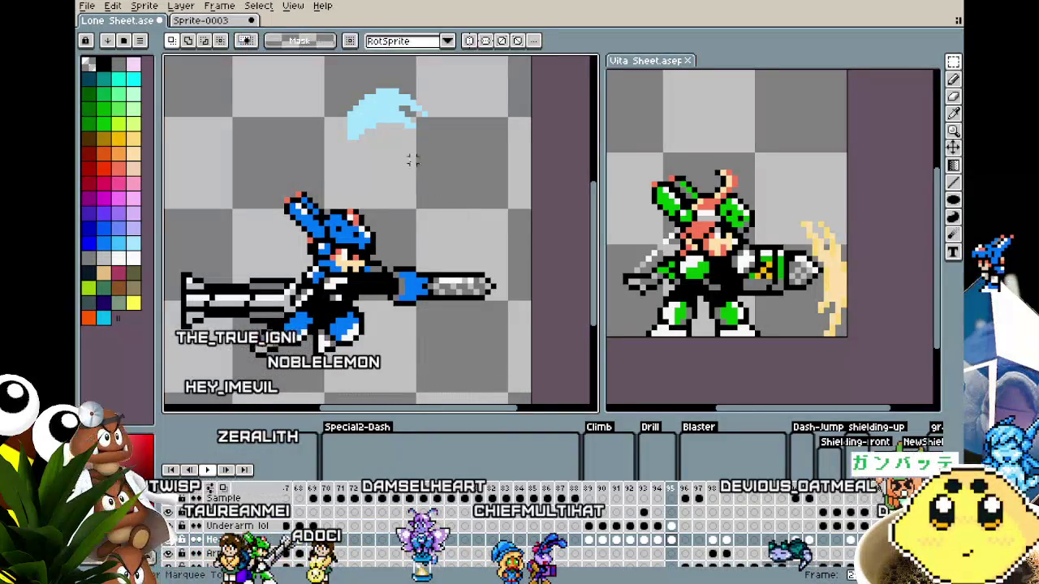
# - Move the pale blue crescent onto the drill tip, then nudge it lower and slightly right
pyautogui.moveTo(453, 156); pyautogui.dragTo(467, 246)
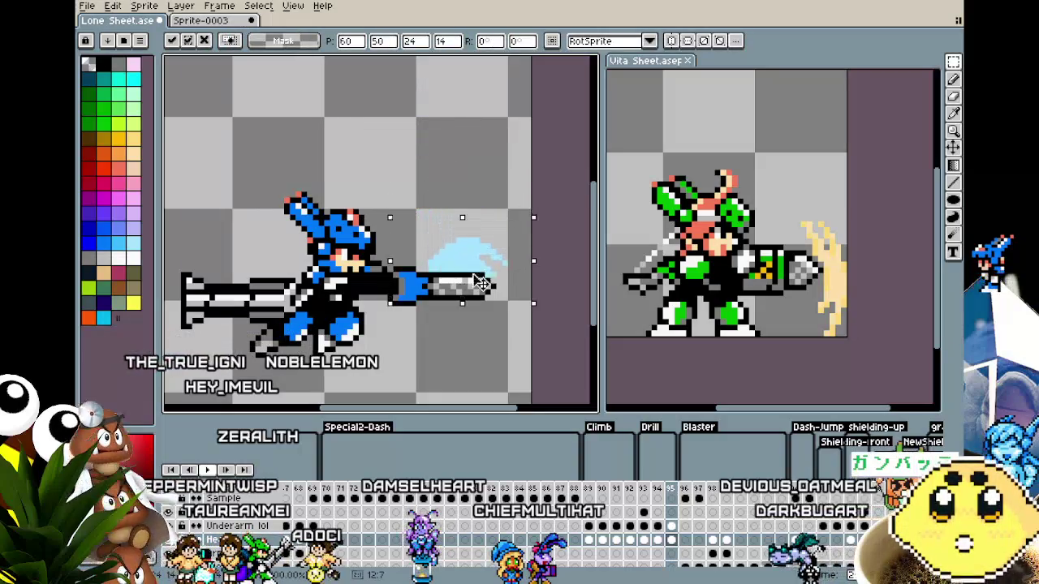
pyautogui.press('Return')
pyautogui.scroll(1, 420, 198)
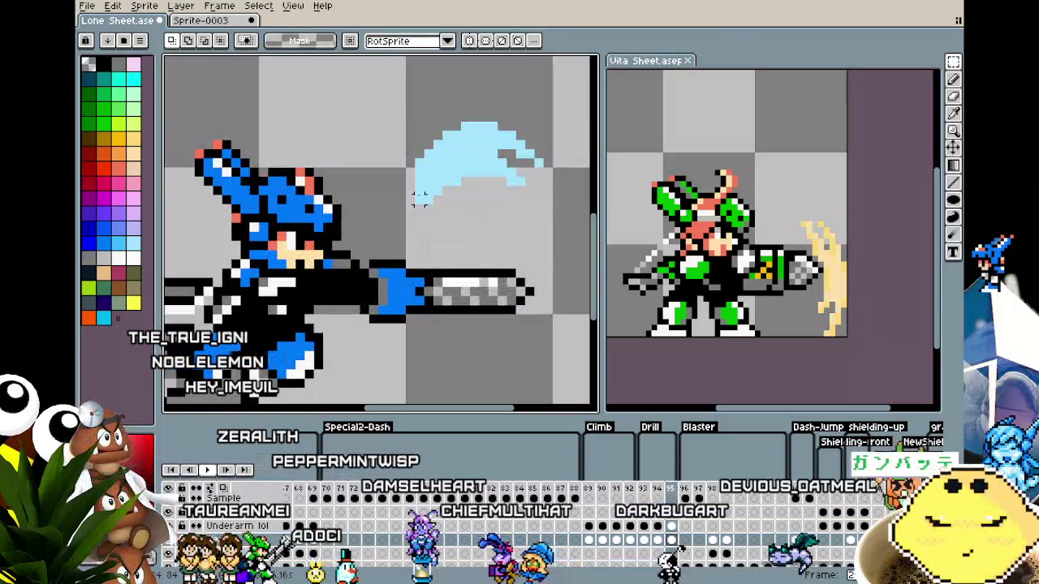
pyautogui.press('b')
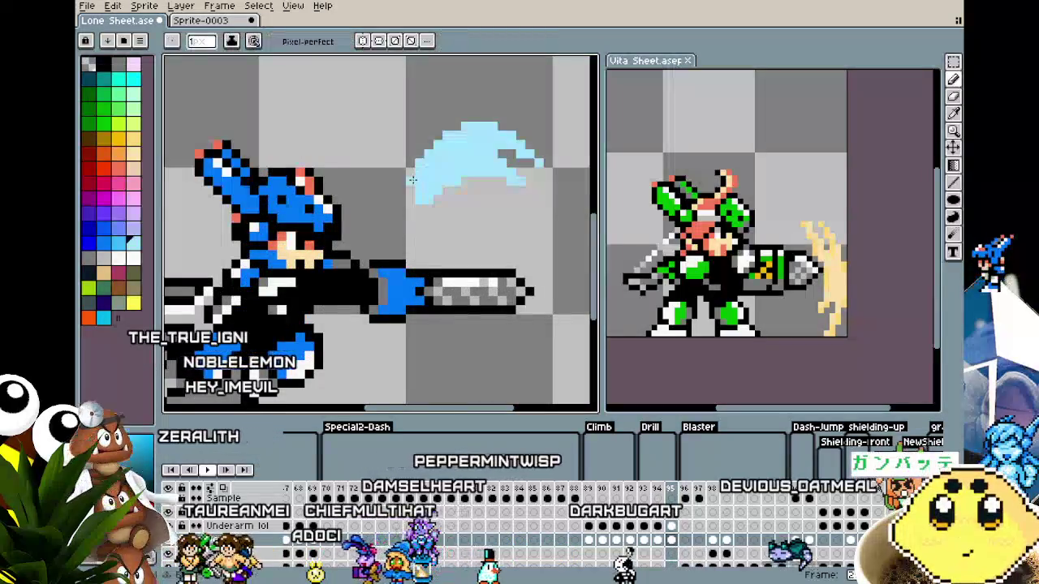
pyautogui.scroll(-1, 410, 192)
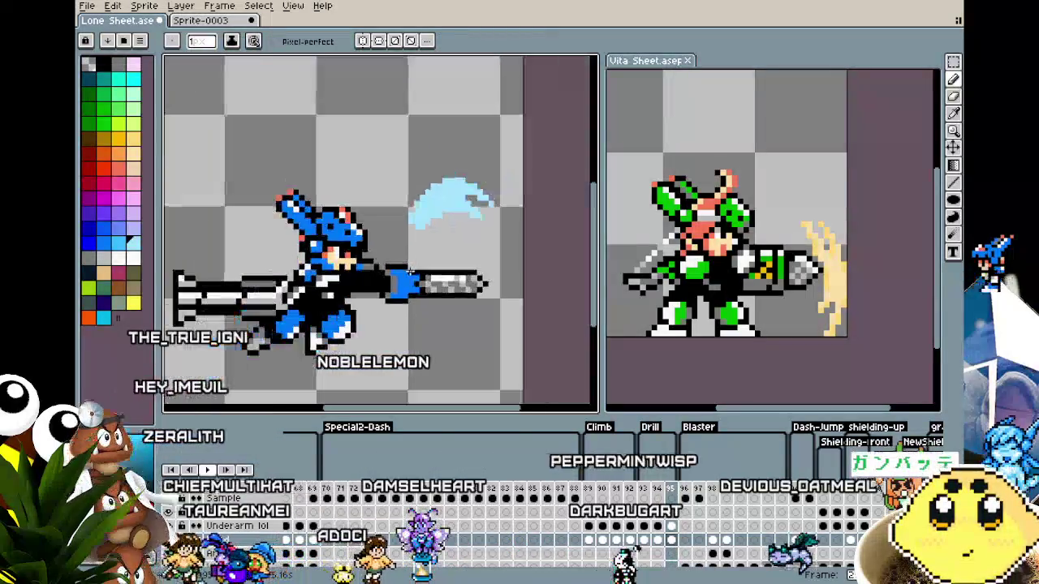
pyautogui.press('m')
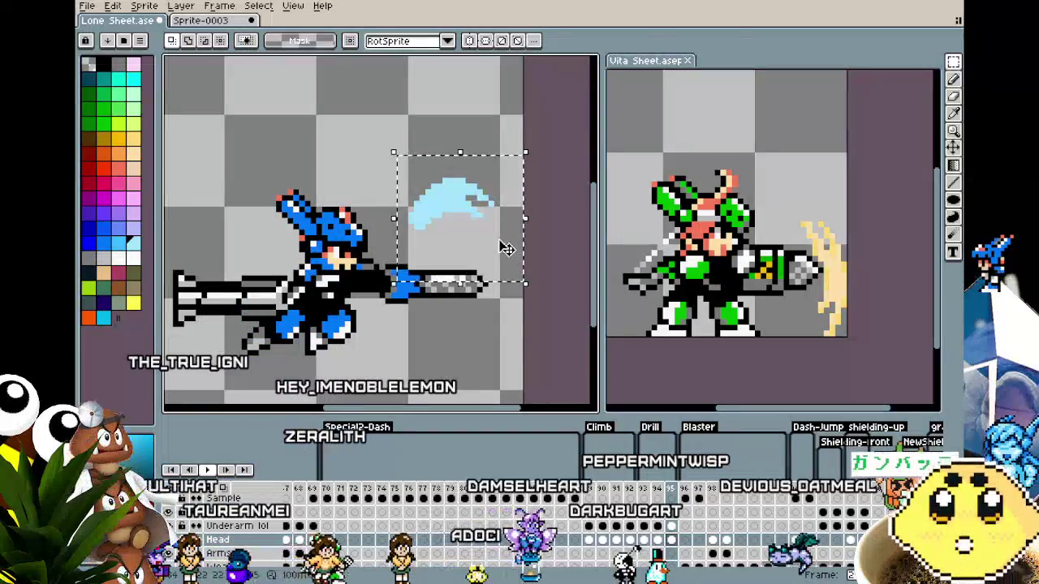
pyautogui.moveTo(479, 242); pyautogui.dragTo(491, 283)
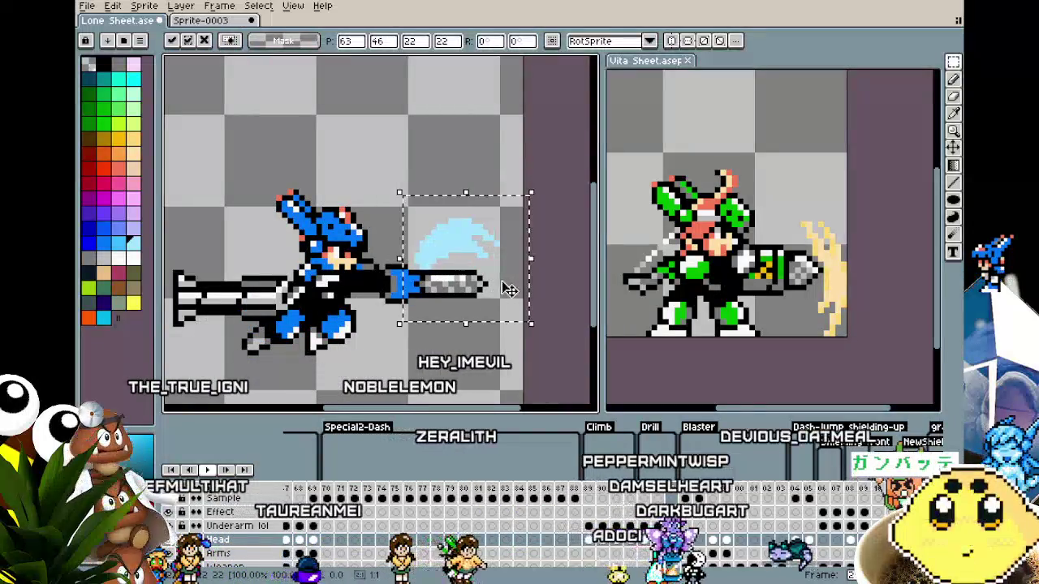
pyautogui.press('Return')
pyautogui.press('Return')
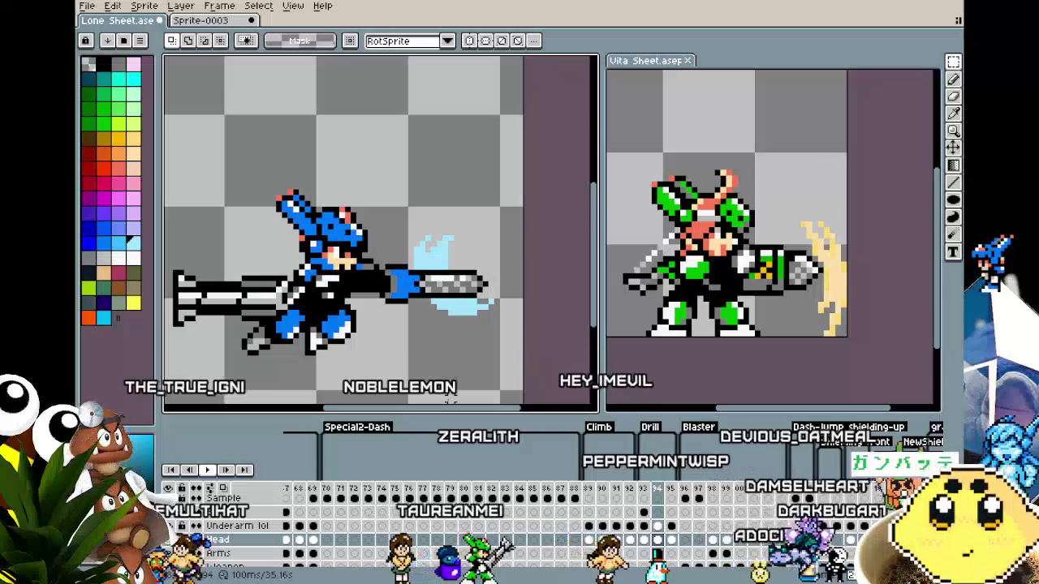
pyautogui.scroll(-1, 448, 399)
pyautogui.moveTo(439, 365); pyautogui.dragTo(428, 303)
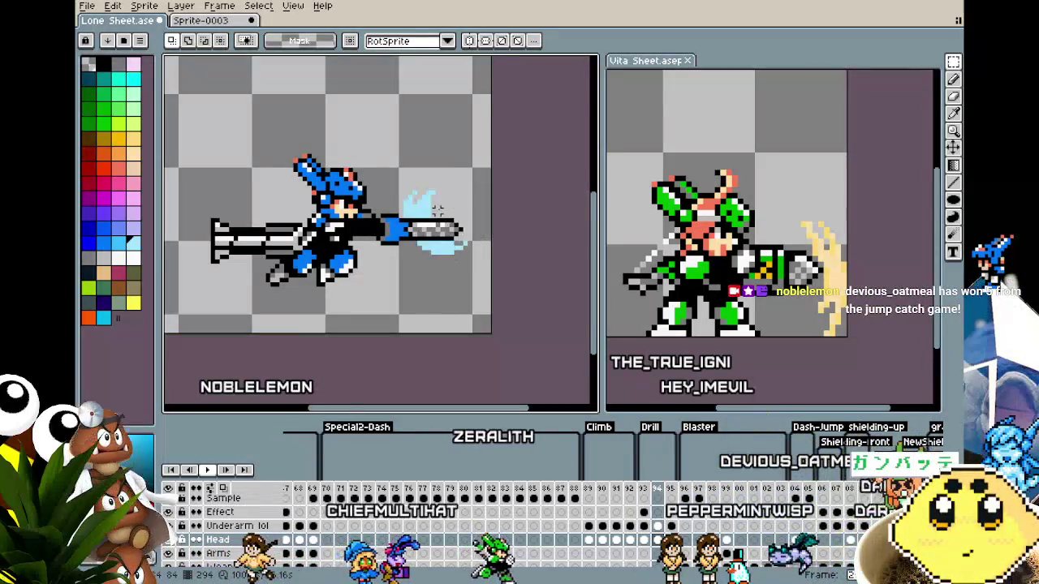
# - Preview the drill attack animation playback on the zoomed sprite
pyautogui.scroll(2, 430, 208)
pyautogui.press('i')
pyautogui.press('v')
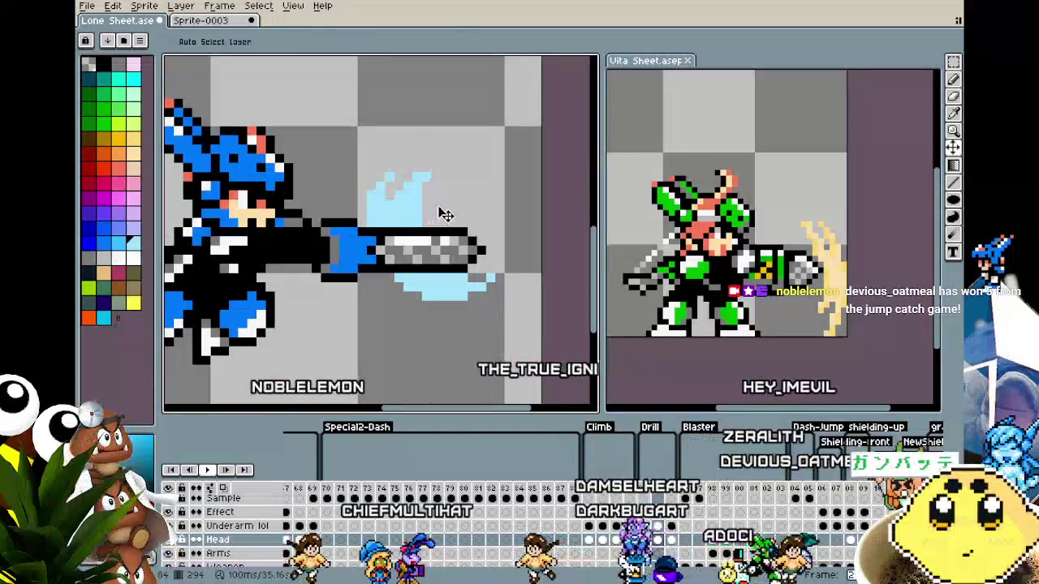
pyautogui.press('b')
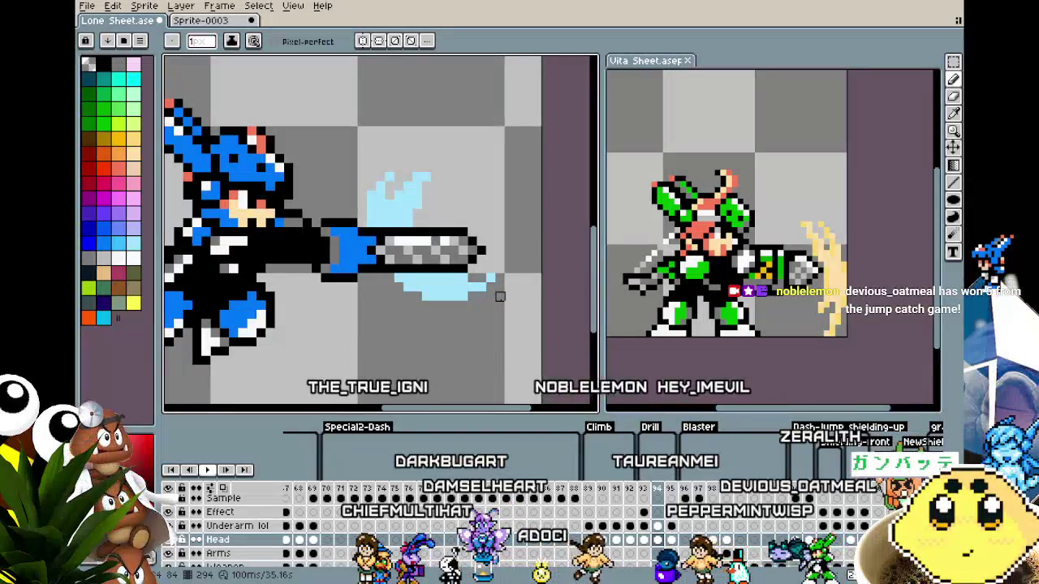
pyautogui.scroll(-1, 471, 333)
pyautogui.scroll(-1, 450, 357)
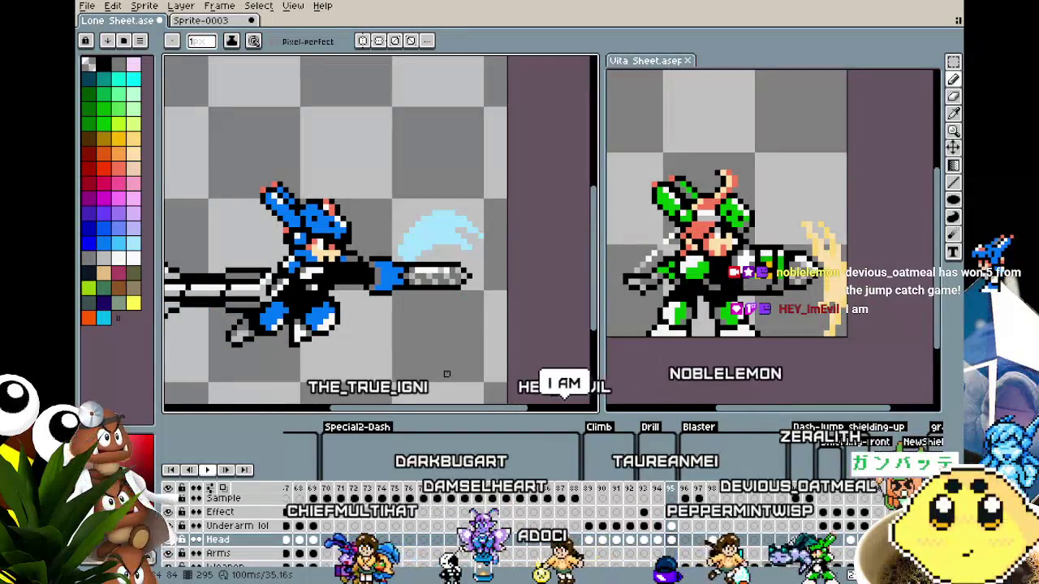
pyautogui.press('Return')
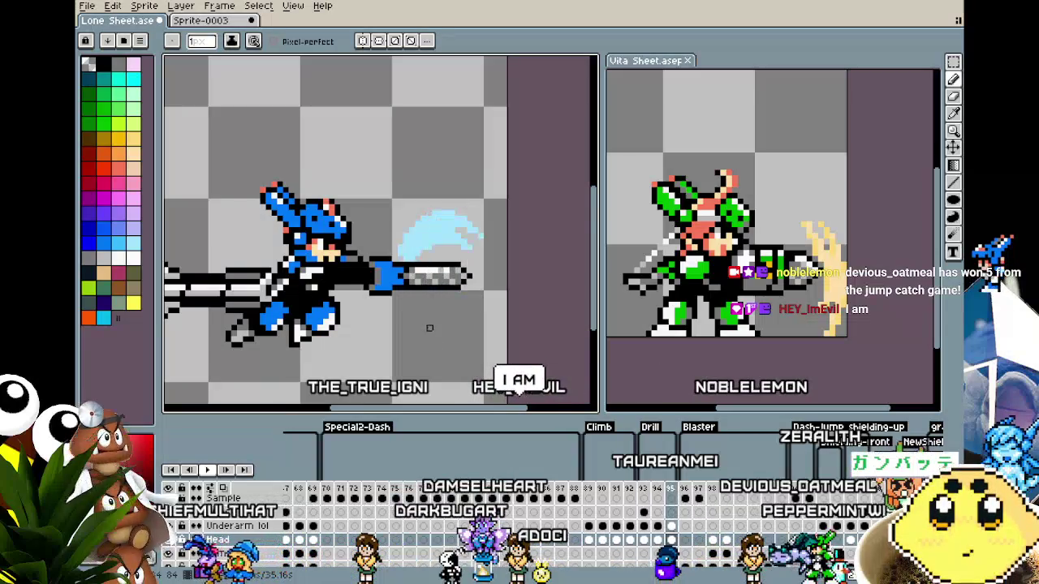
pyautogui.scroll(2, 426, 297)
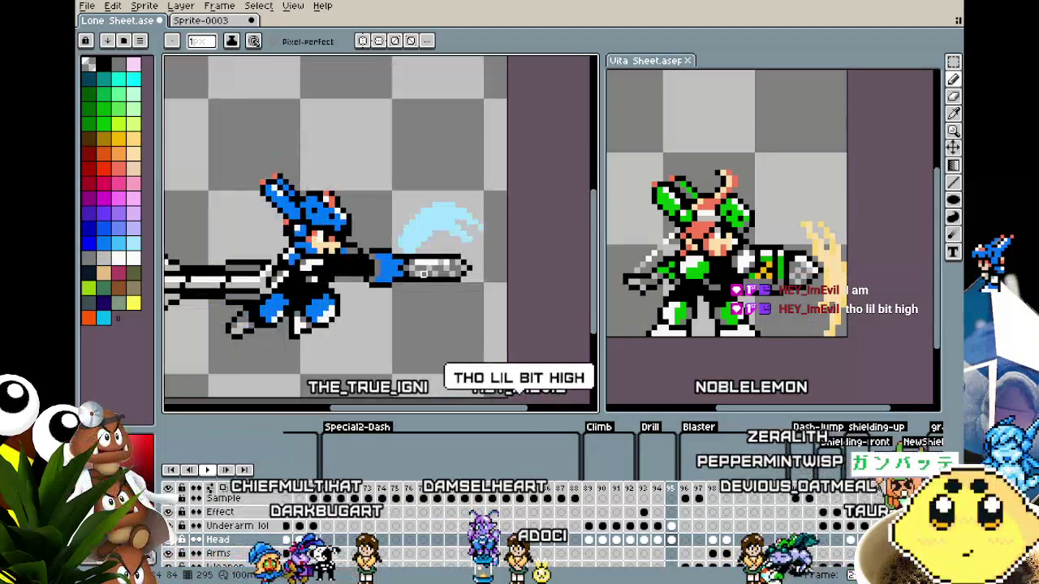
pyautogui.scroll(2, 450, 226)
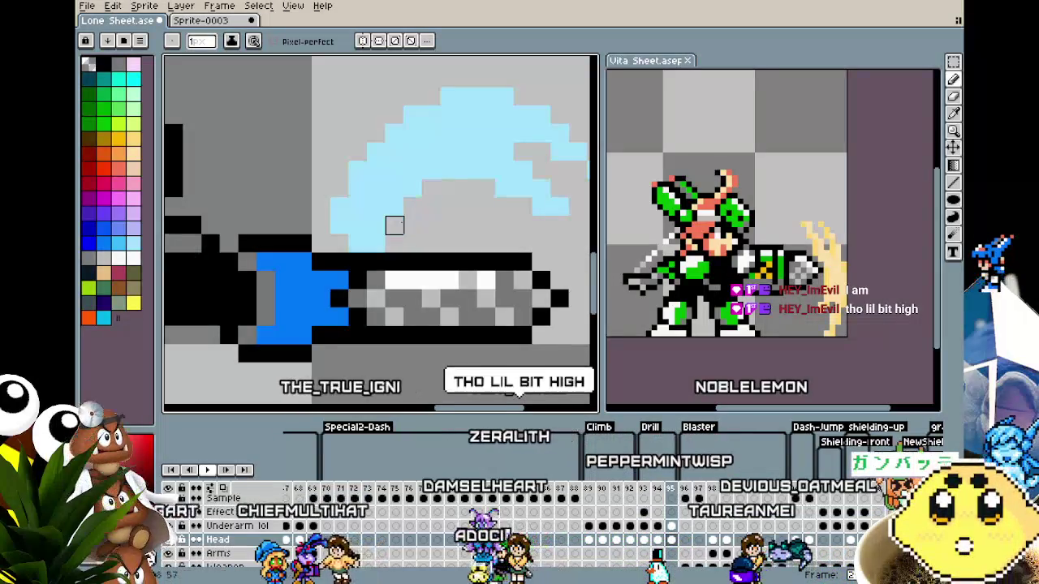
pyautogui.press('Return')
pyautogui.scroll(-4, 437, 355)
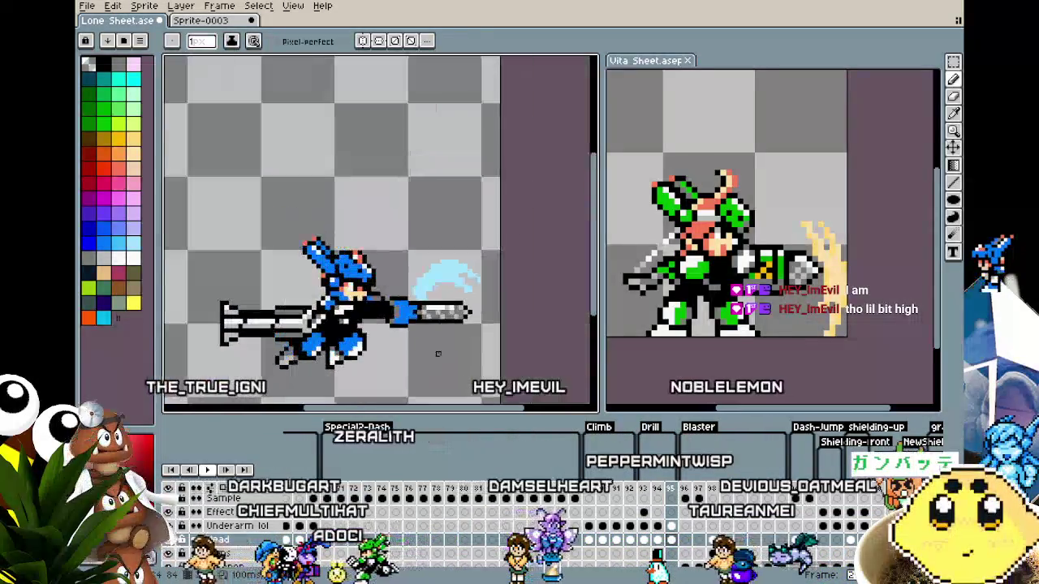
pyautogui.press('Return')
# - Sample the crescent's pale blue as the drawing colour and replay the animation
pyautogui.scroll(2, 434, 324)
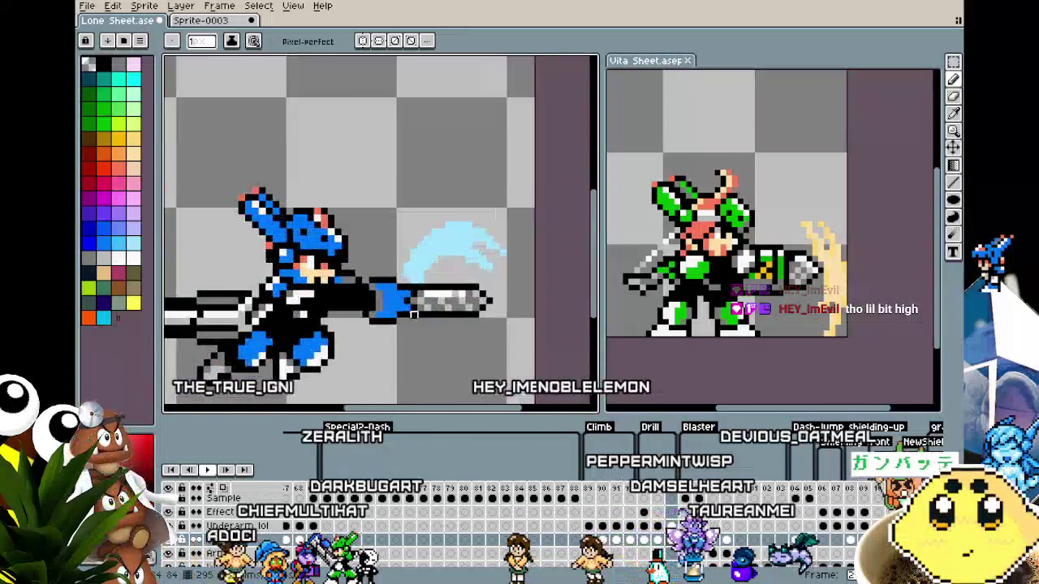
pyautogui.scroll(3, 428, 241)
pyautogui.keyDown('alt'); pyautogui.click(428, 241); pyautogui.keyUp('alt')
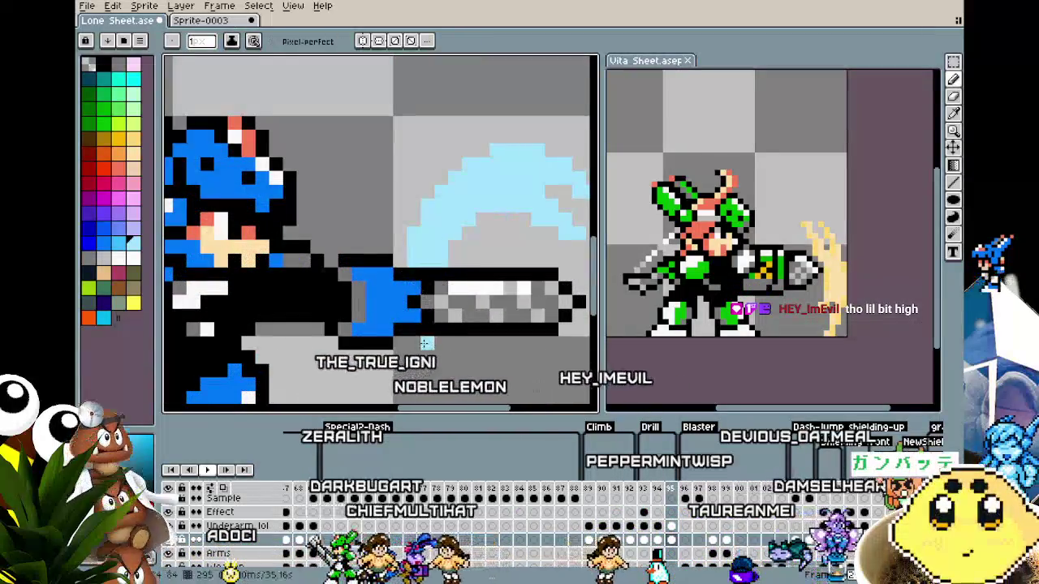
pyautogui.scroll(-2, 425, 343)
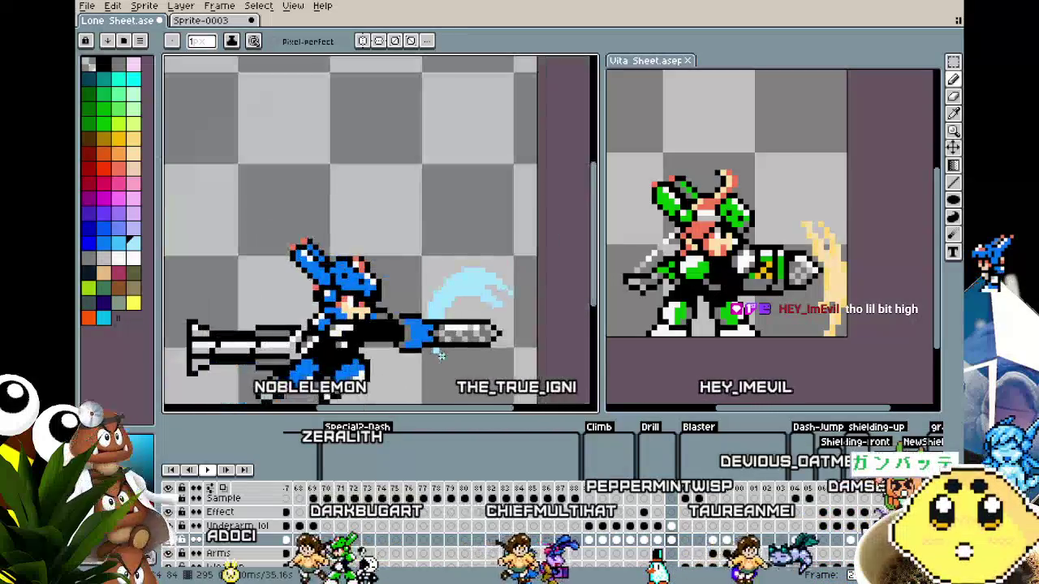
pyautogui.moveTo(512, 146)
pyautogui.mouseDown()
pyautogui.moveTo(477, 139)
pyautogui.moveTo(461, 115)
pyautogui.mouseUp()
pyautogui.press('Return')
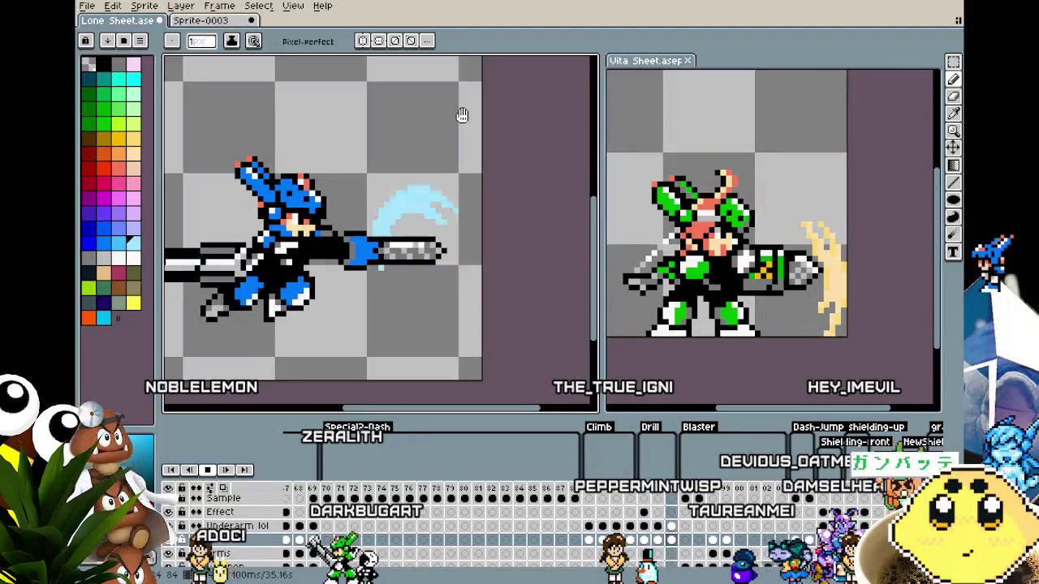
pyautogui.press('Return')
pyautogui.scroll(2, 376, 255)
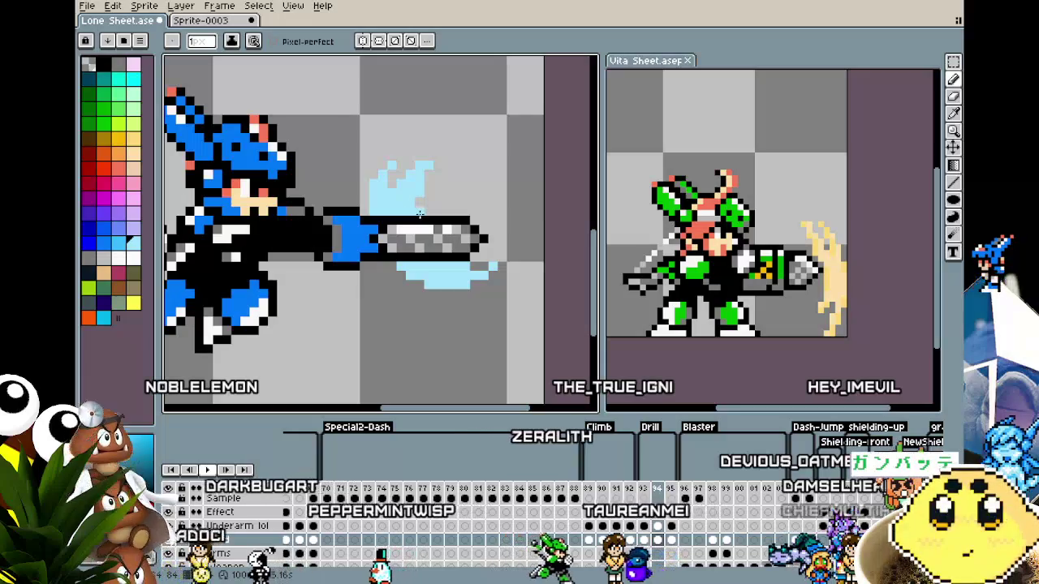
# - Step to frame 95 and play the wave effect, panning the canvas around it
pyautogui.press('Right')
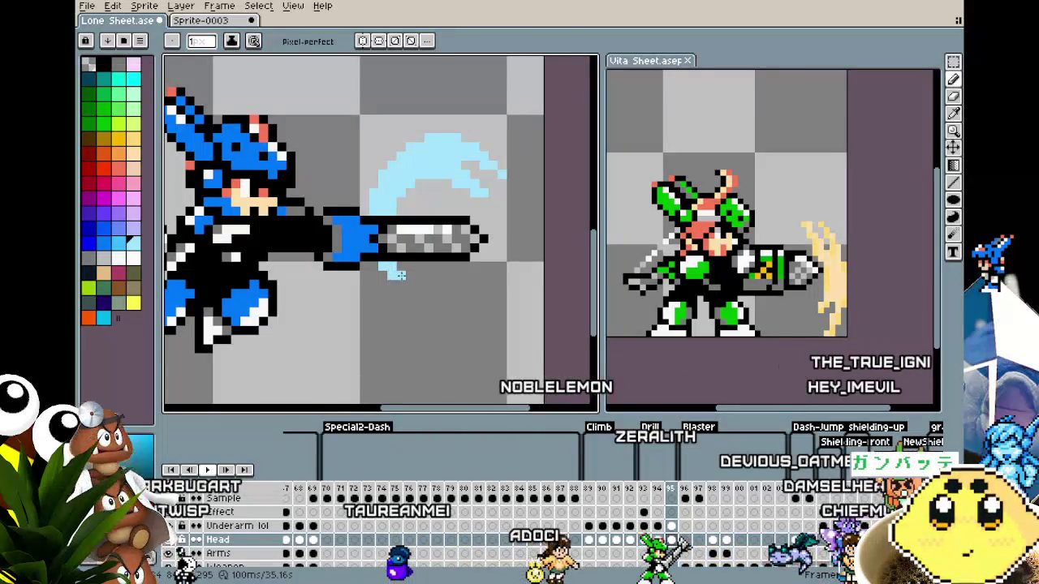
pyautogui.scroll(-2, 398, 275)
pyautogui.press('Return')
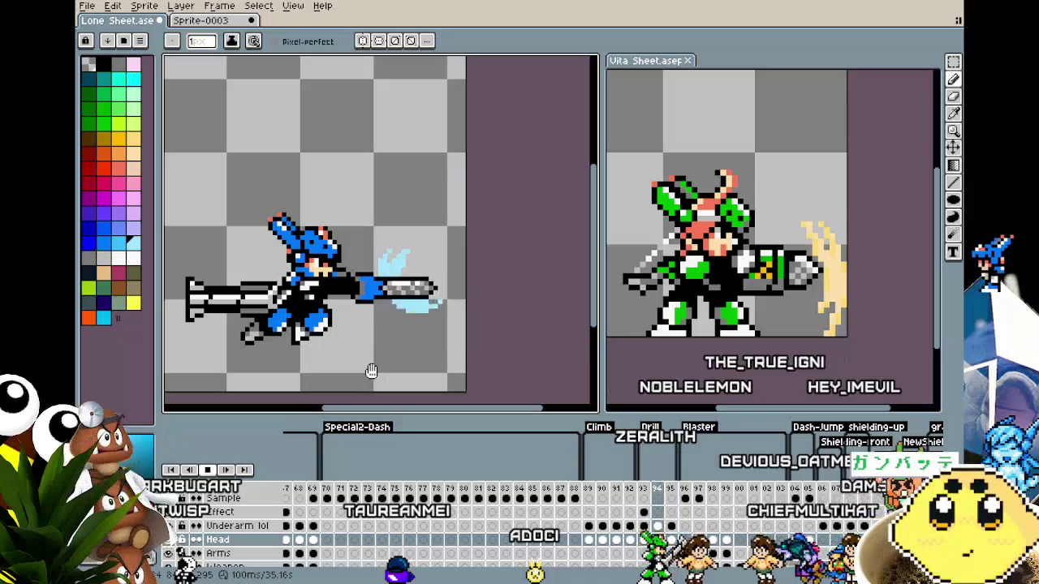
pyautogui.moveTo(371, 371); pyautogui.dragTo(339, 290)
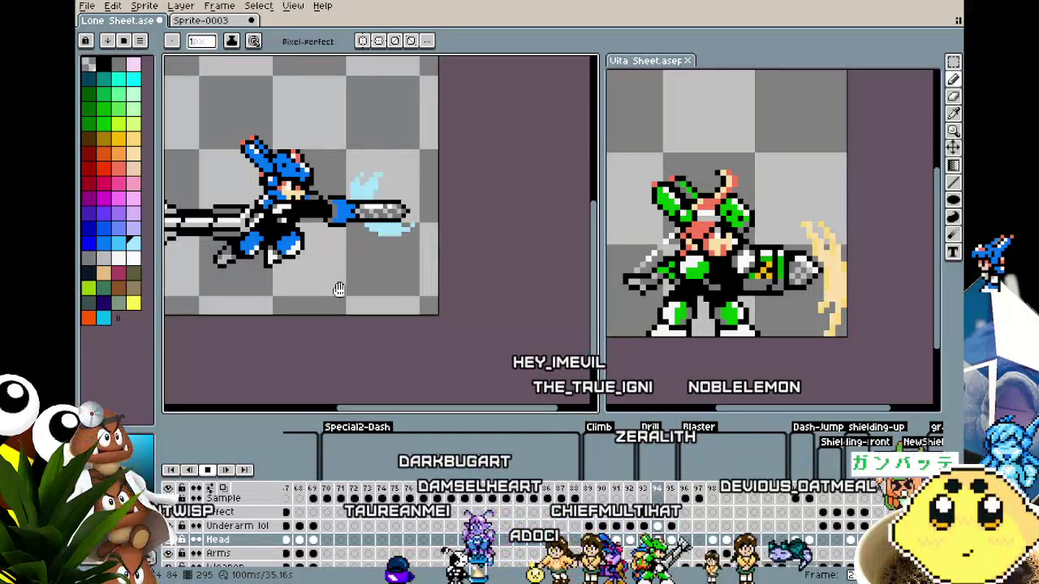
pyautogui.moveTo(340, 290)
pyautogui.mouseDown()
pyautogui.moveTo(509, 403)
pyautogui.moveTo(295, 370)
pyautogui.moveTo(375, 376)
pyautogui.mouseUp()
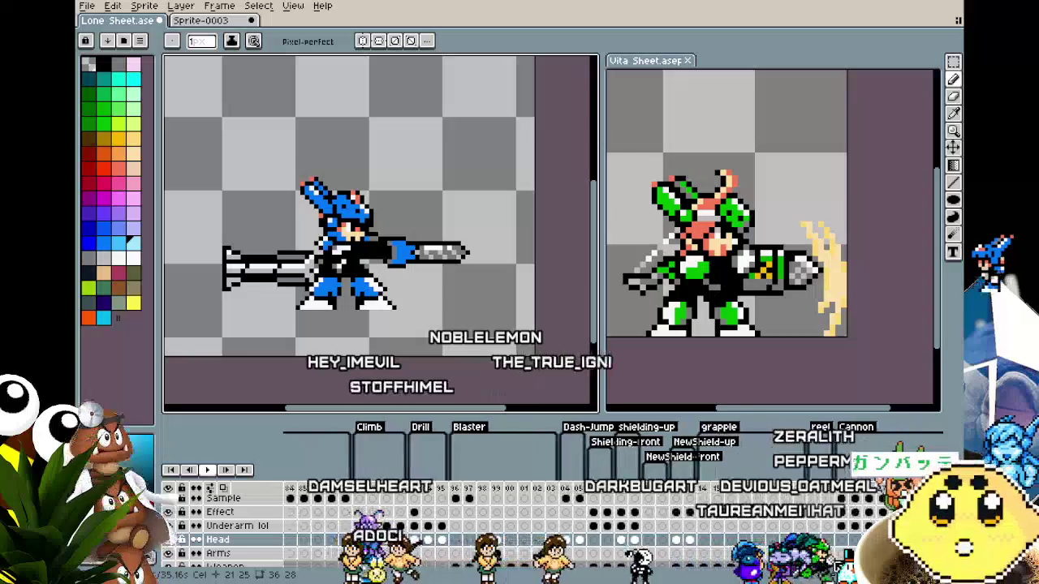
# - Scroll the timeline left to show the Climb, Drill and Blaster tags from frame 77 onward
pyautogui.hscroll(2, 641, 559)
pyautogui.hscroll(-5, 637, 560)
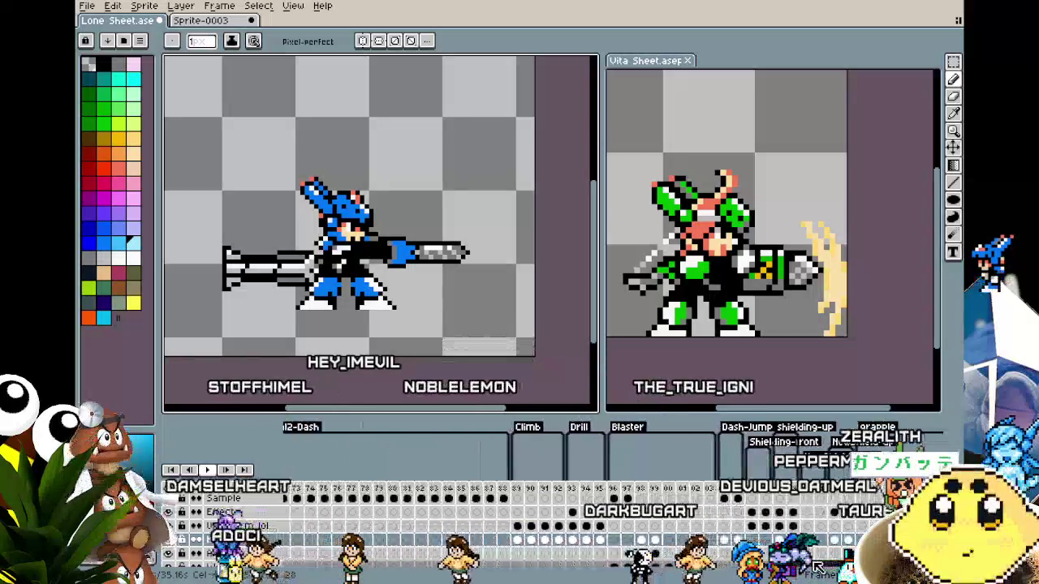
pyautogui.hscroll(-6, 818, 567)
pyautogui.hscroll(-6, 818, 567)
pyautogui.hscroll(-6, 828, 567)
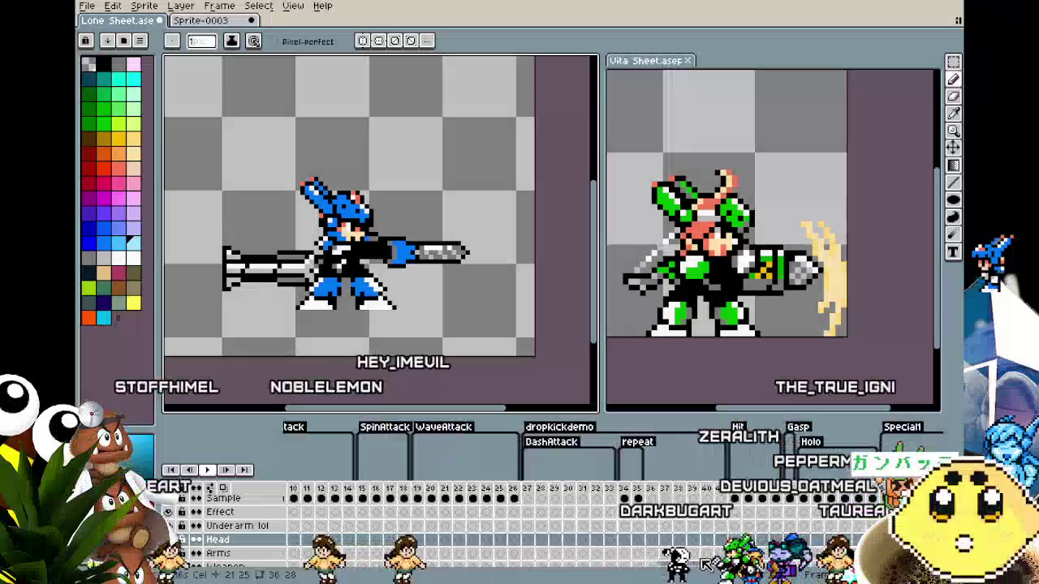
pyautogui.hscroll(-5, 844, 568)
pyautogui.hscroll(6, 844, 568)
pyautogui.hscroll(6, 845, 568)
pyautogui.hscroll(6, 844, 568)
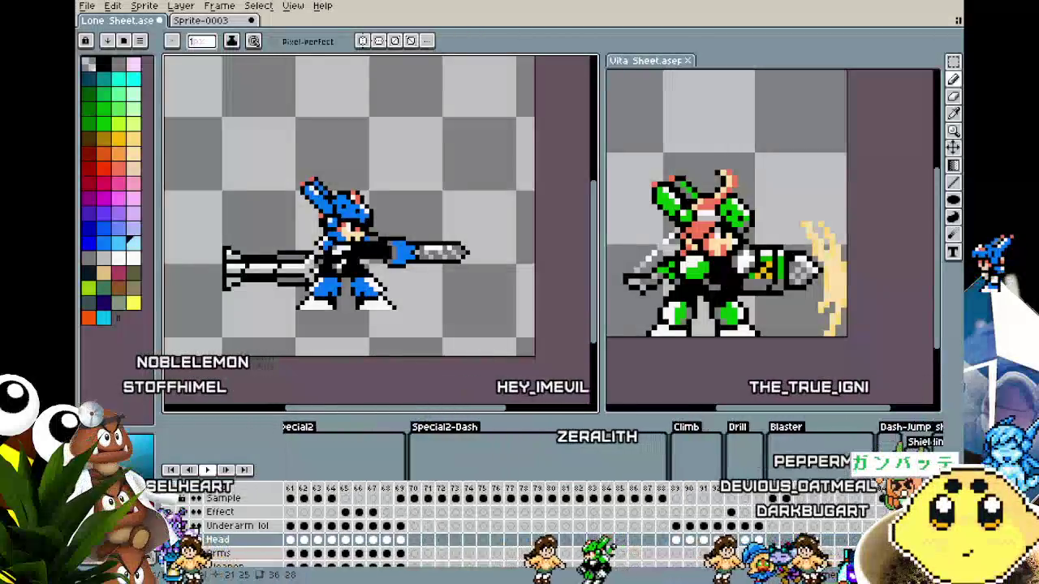
pyautogui.hscroll(5, 844, 568)
pyautogui.hscroll(-5, 844, 568)
pyautogui.hscroll(-5, 844, 568)
pyautogui.hscroll(-5, 844, 568)
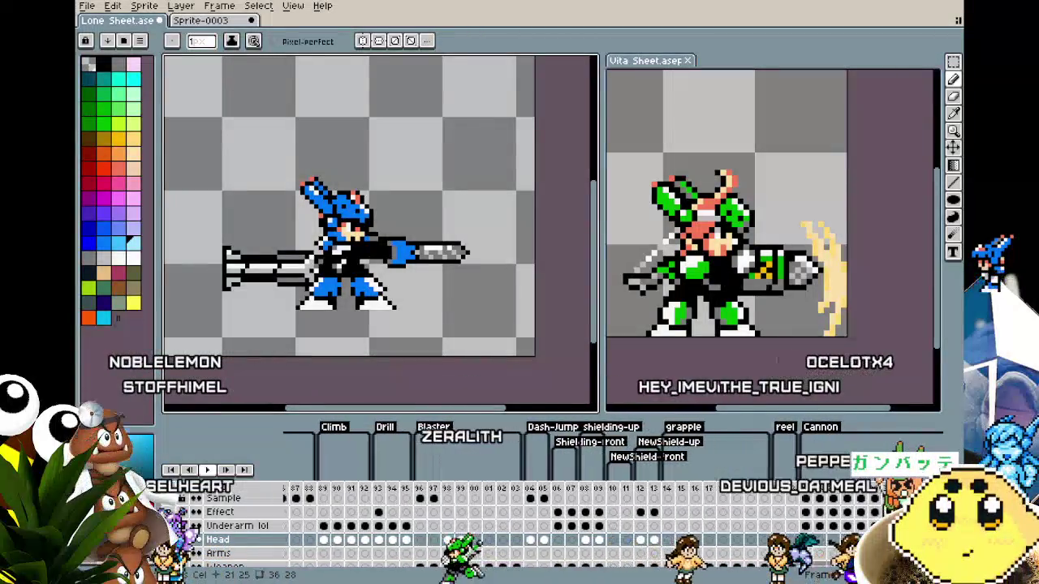
pyautogui.hscroll(-5, 844, 568)
pyautogui.hscroll(-3, 844, 568)
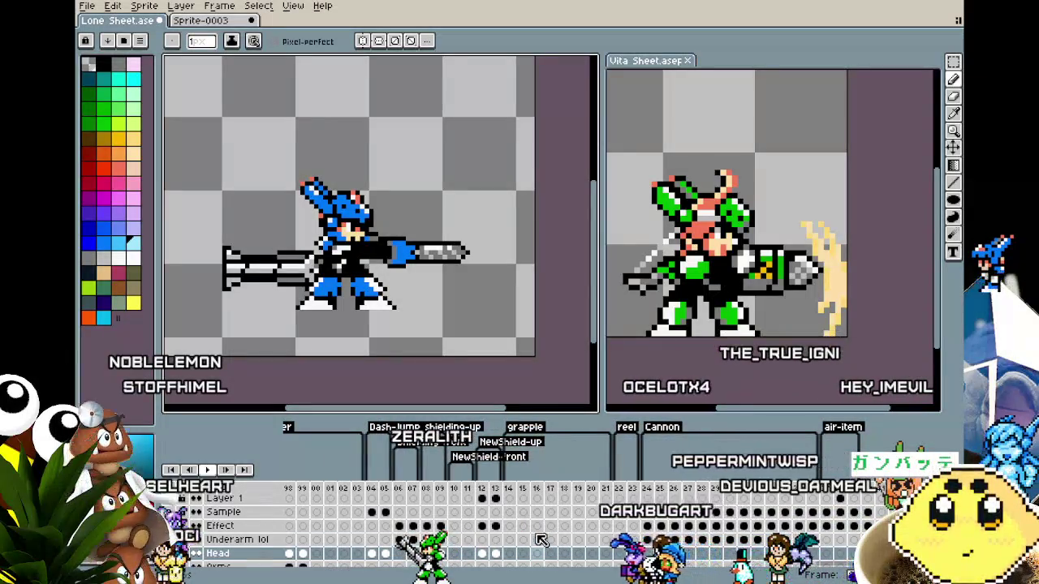
pyautogui.hscroll(-2, 756, 572)
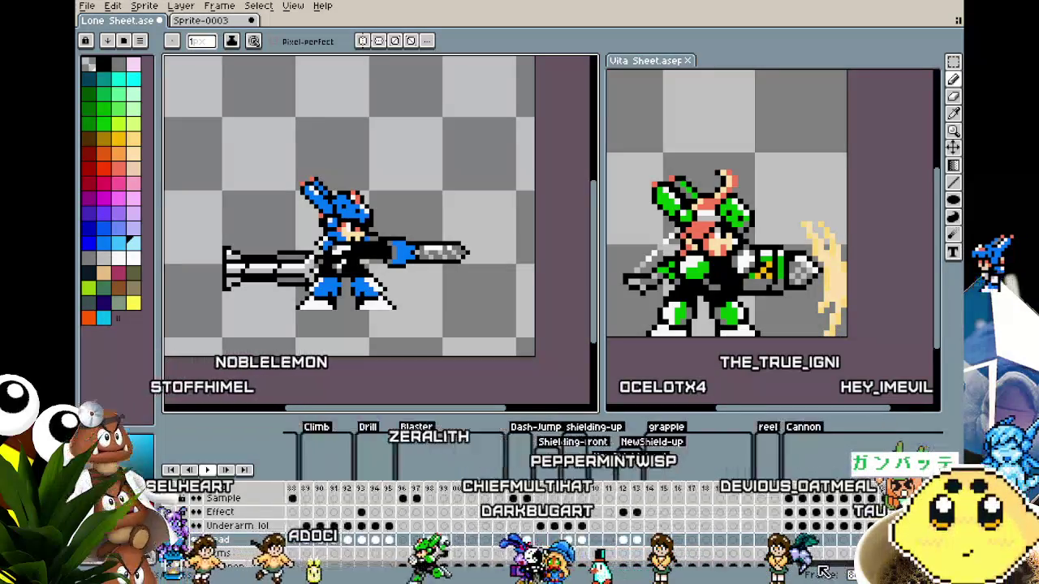
pyautogui.hscroll(-1, 780, 572)
pyautogui.hscroll(-2, 815, 572)
pyautogui.hscroll(-3, 816, 572)
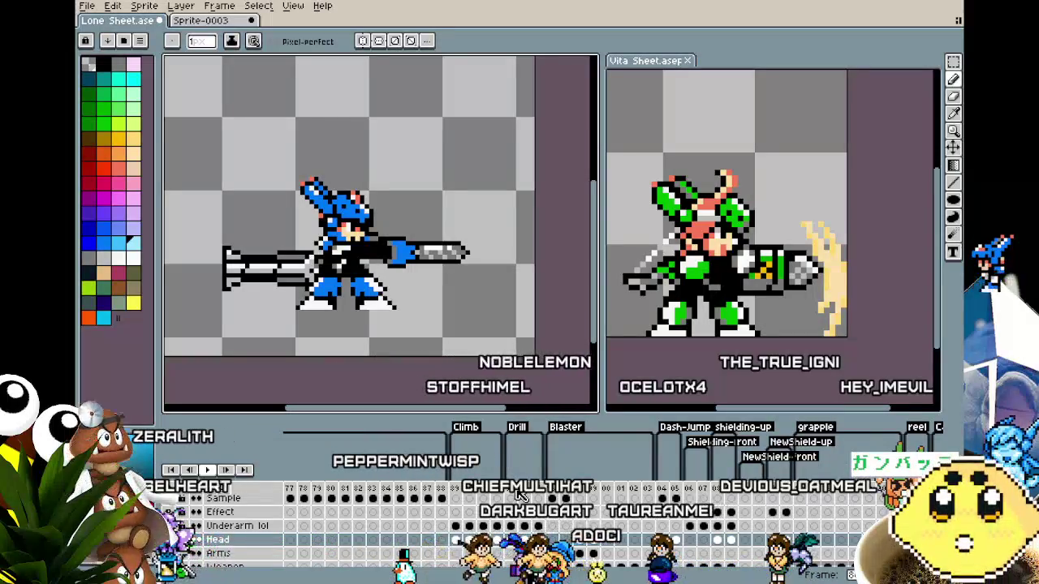
# - Play the cannon attack, pause on the white crescent frame, then replay it re-centred on the character
pyautogui.press('Return')
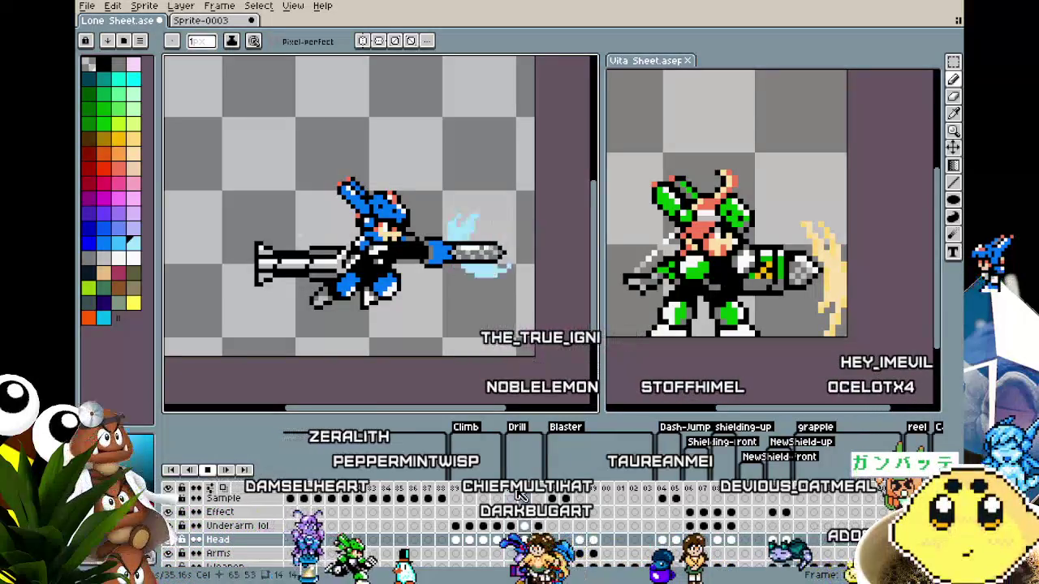
pyautogui.press('Return')
pyautogui.scroll(1, 496, 259)
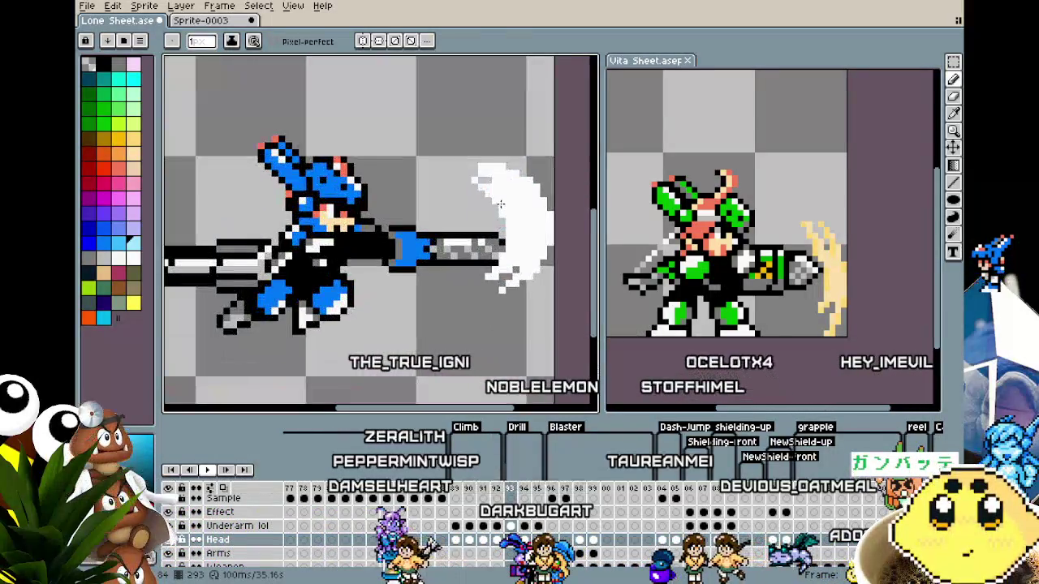
pyautogui.press('b')
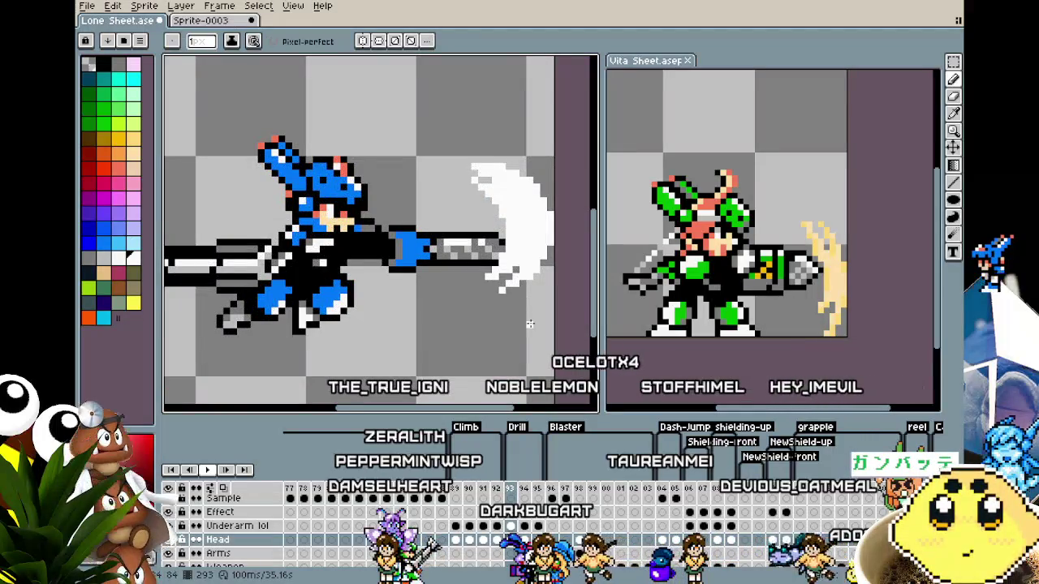
pyautogui.scroll(-1, 530, 324)
pyautogui.press('Return')
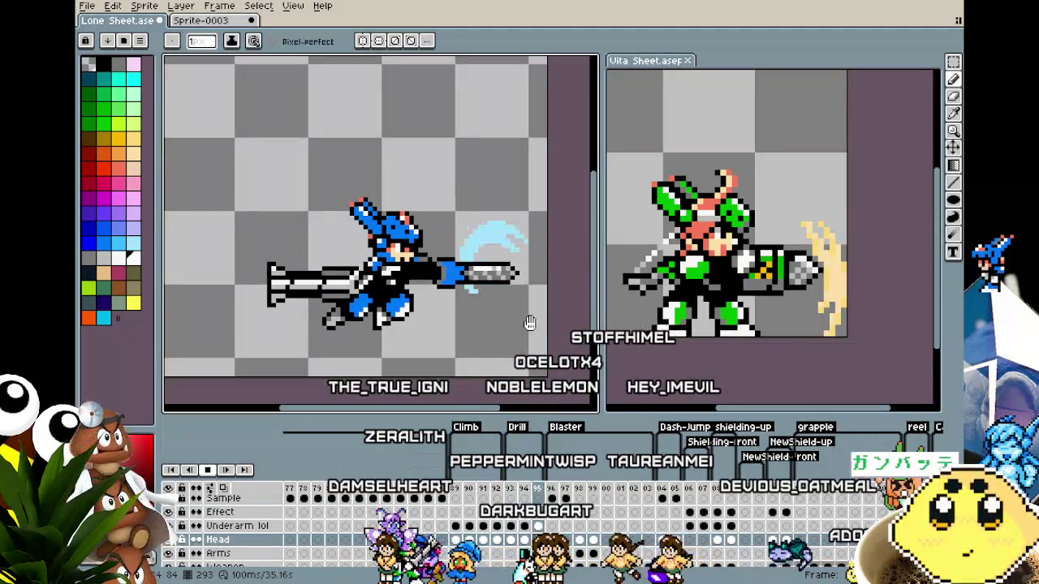
pyautogui.scroll(-1, 530, 324)
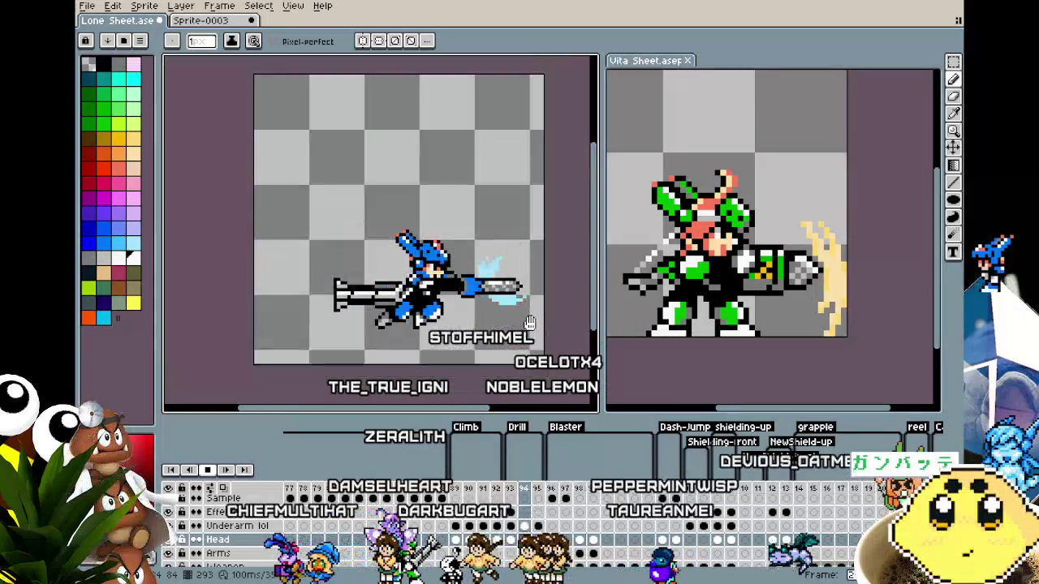
pyautogui.moveTo(530, 324); pyautogui.dragTo(489, 321)
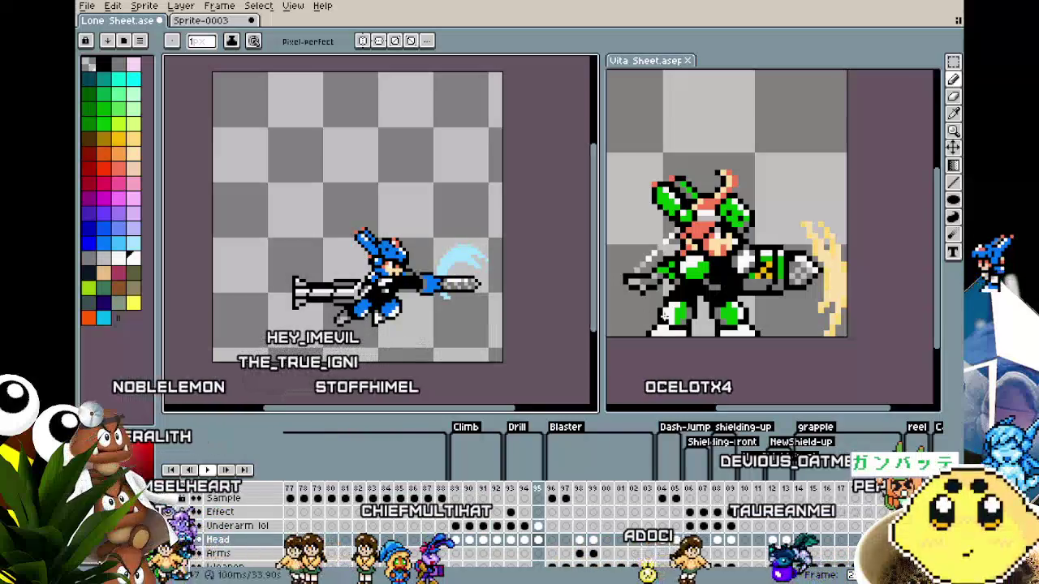
pyautogui.moveTo(666, 317); pyautogui.dragTo(689, 323)
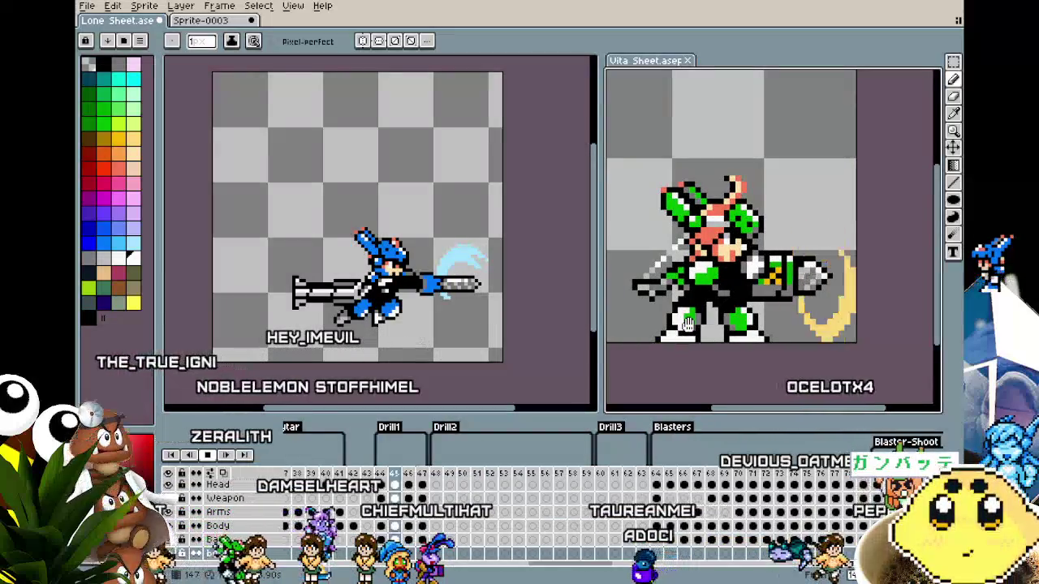
pyautogui.scroll(1, 833, 267)
pyautogui.scroll(2, 833, 267)
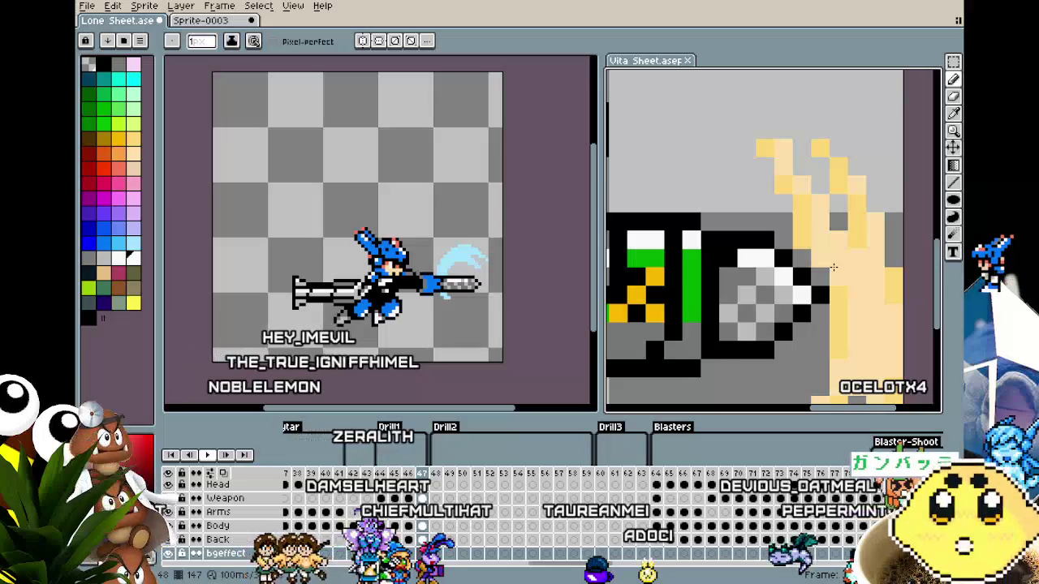
pyautogui.scroll(-2, 833, 267)
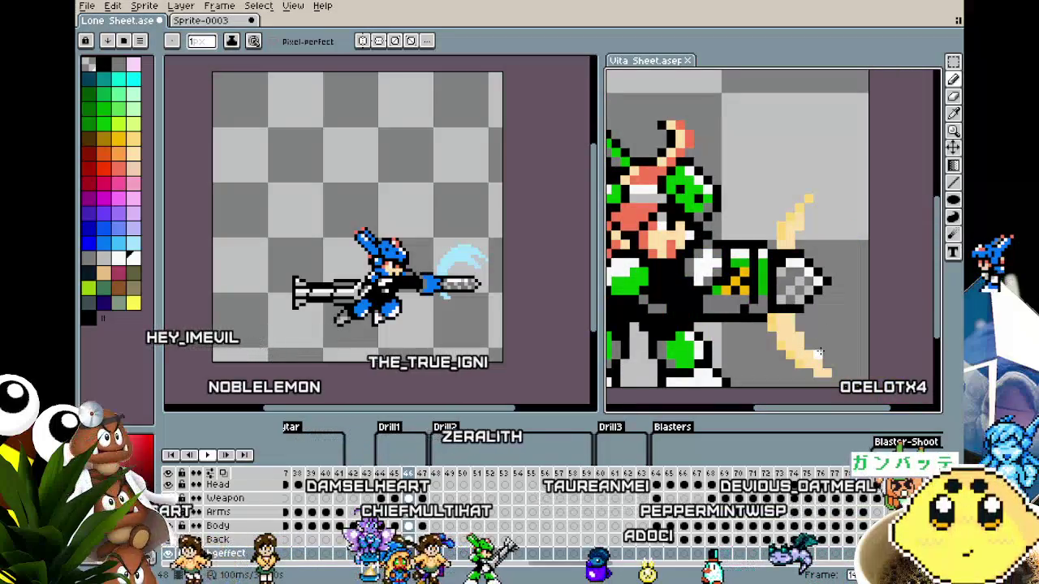
pyautogui.scroll(-1, 818, 351)
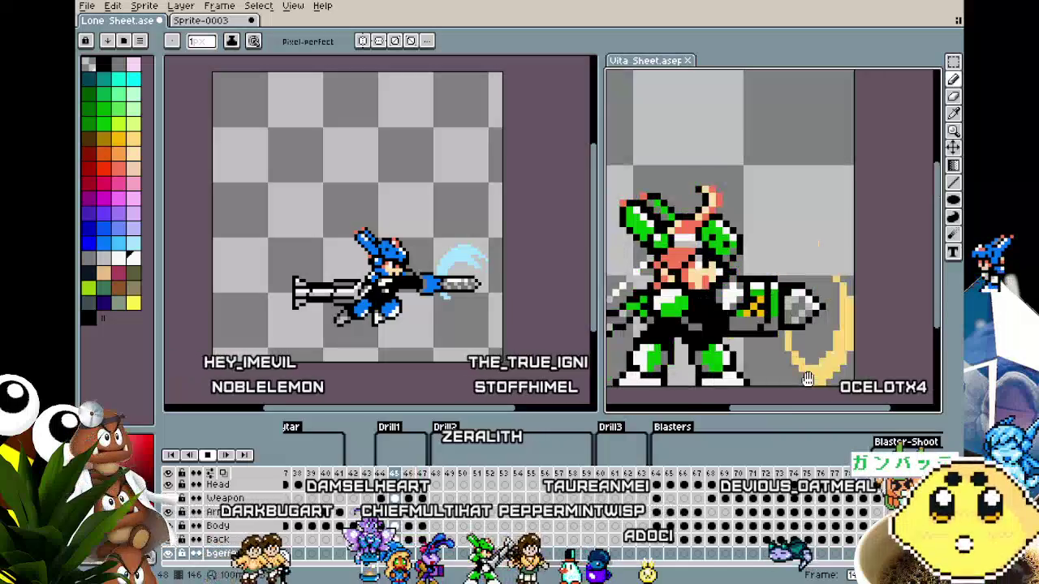
pyautogui.scroll(1, 459, 342)
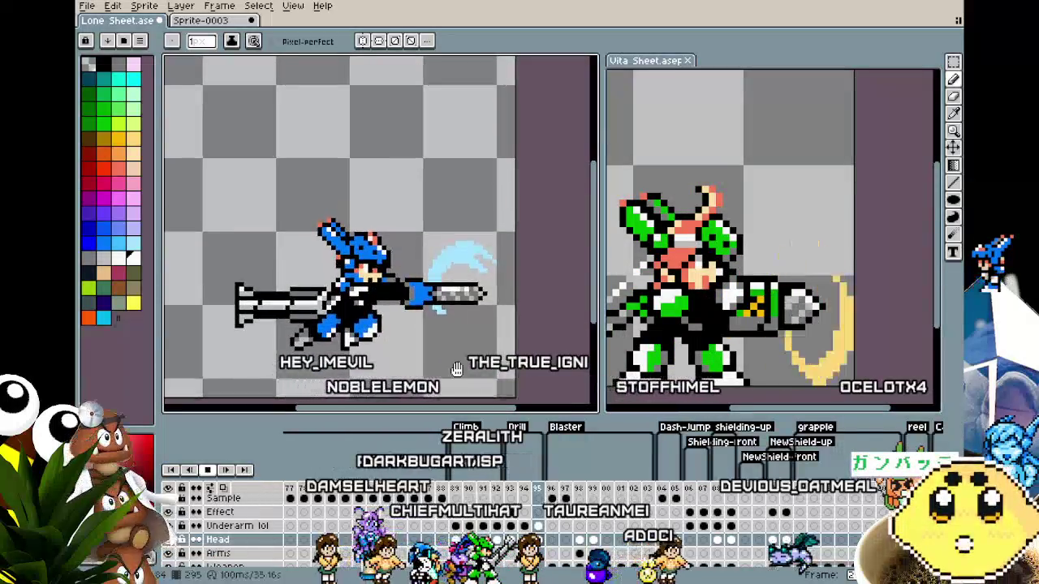
pyautogui.moveTo(477, 370); pyautogui.dragTo(484, 370)
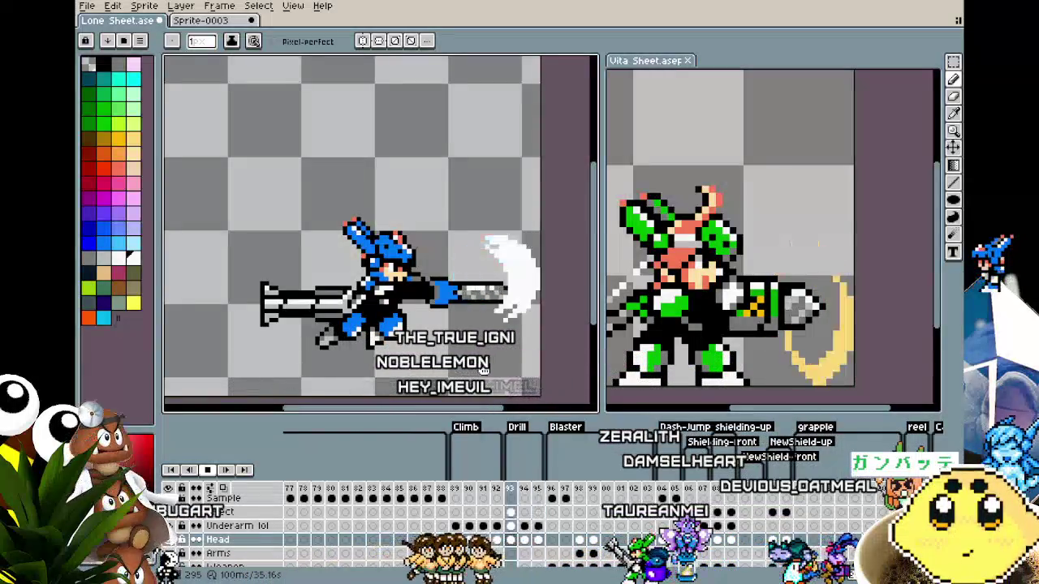
pyautogui.scroll(2, 475, 370)
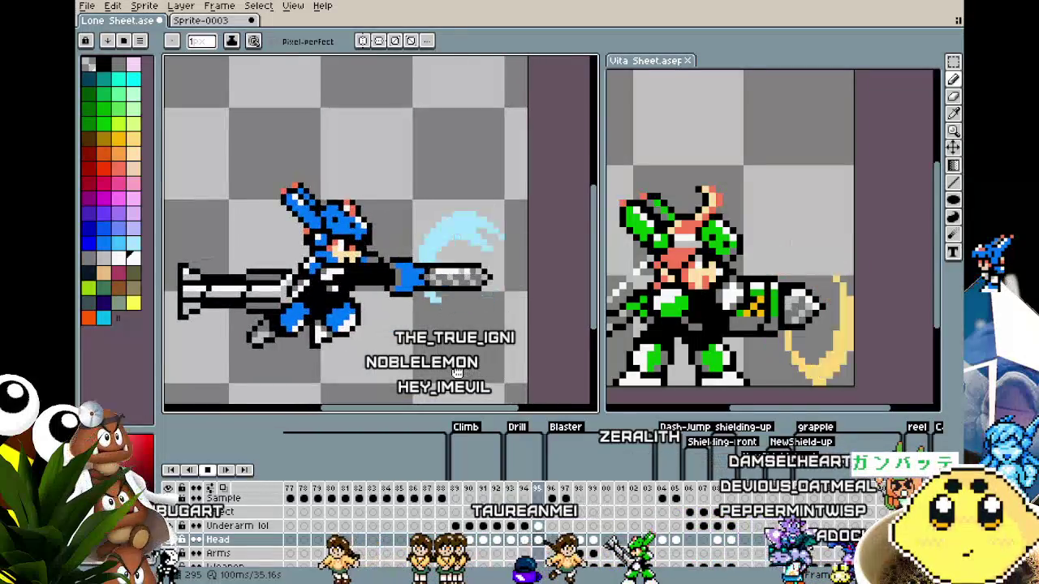
pyautogui.moveTo(458, 371); pyautogui.dragTo(490, 387)
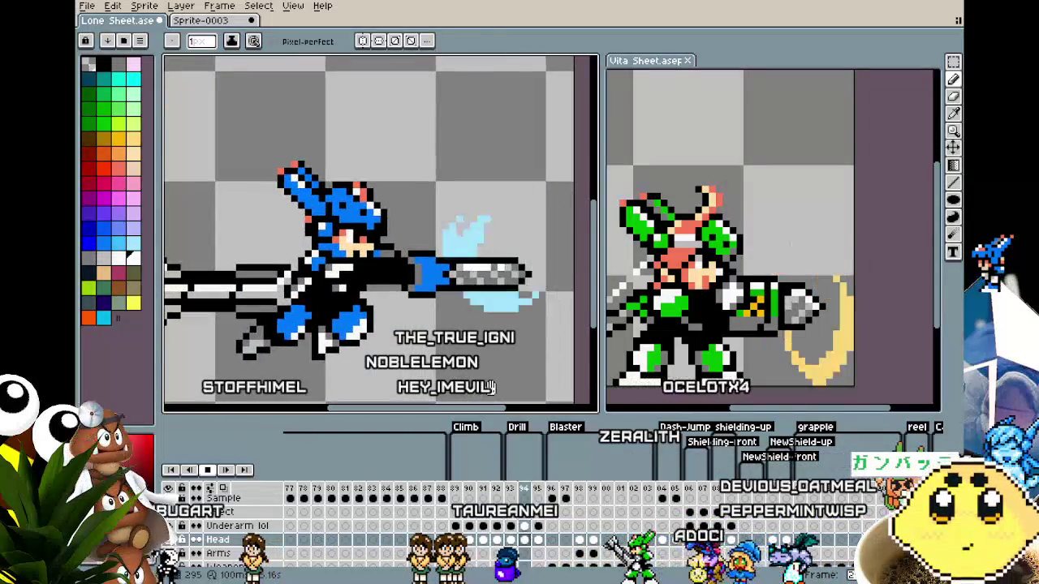
pyautogui.moveTo(664, 344)
pyautogui.mouseDown()
pyautogui.moveTo(733, 339)
pyautogui.moveTo(722, 341)
pyautogui.mouseUp()
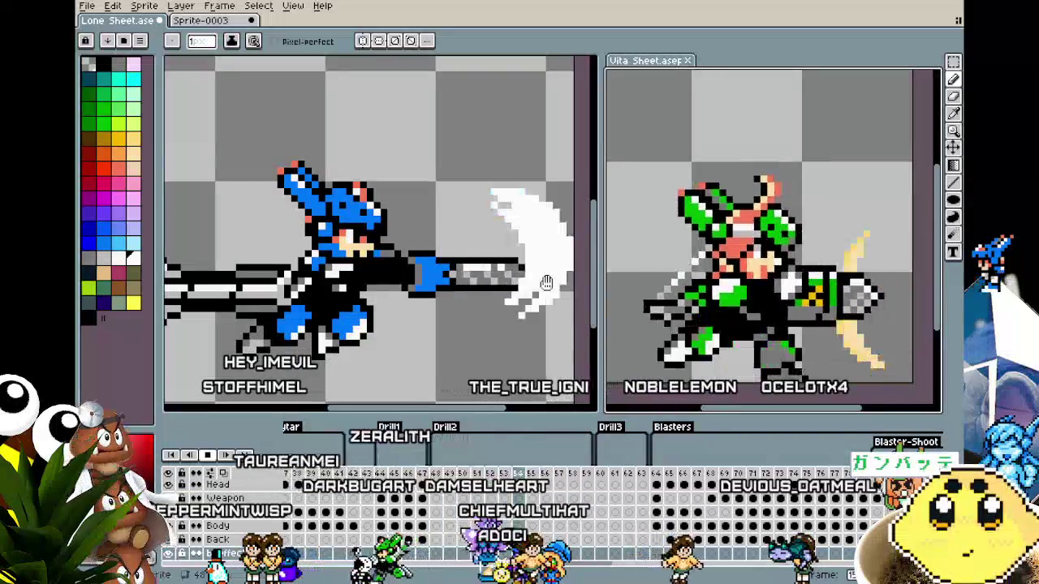
pyautogui.scroll(-1, 487, 290)
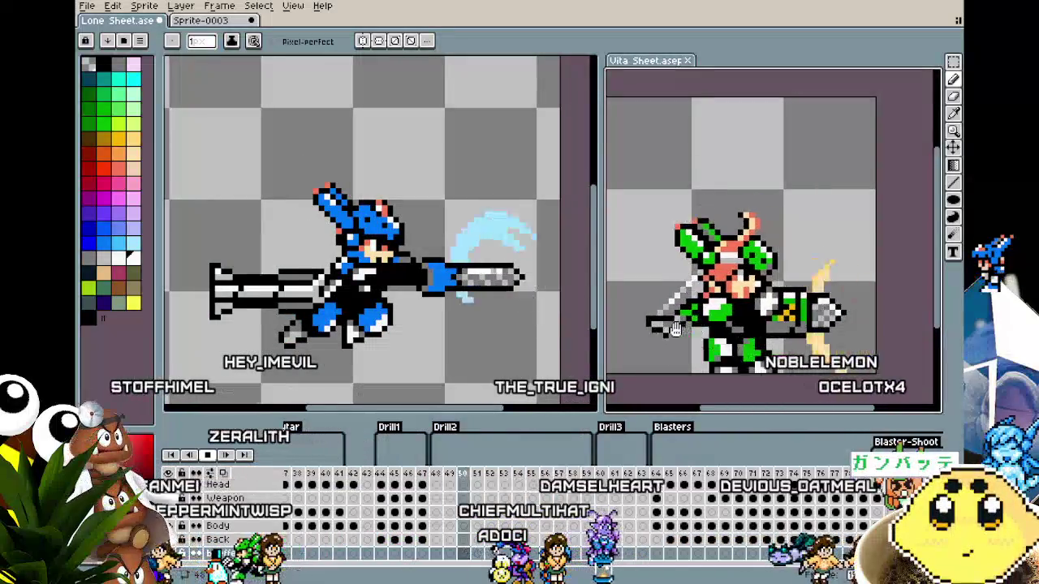
pyautogui.scroll(-1, 485, 341)
pyautogui.scroll(-1, 706, 333)
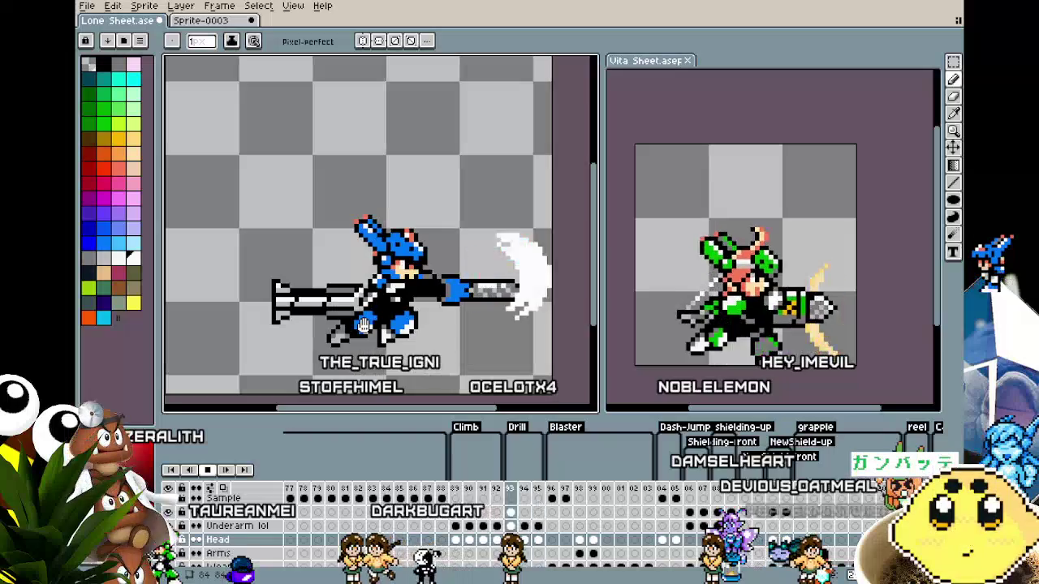
# - Save the Lone Sheet and browse the Vita Sheet reference sprite's timeline
pyautogui.hotkey('ctrl', 's')
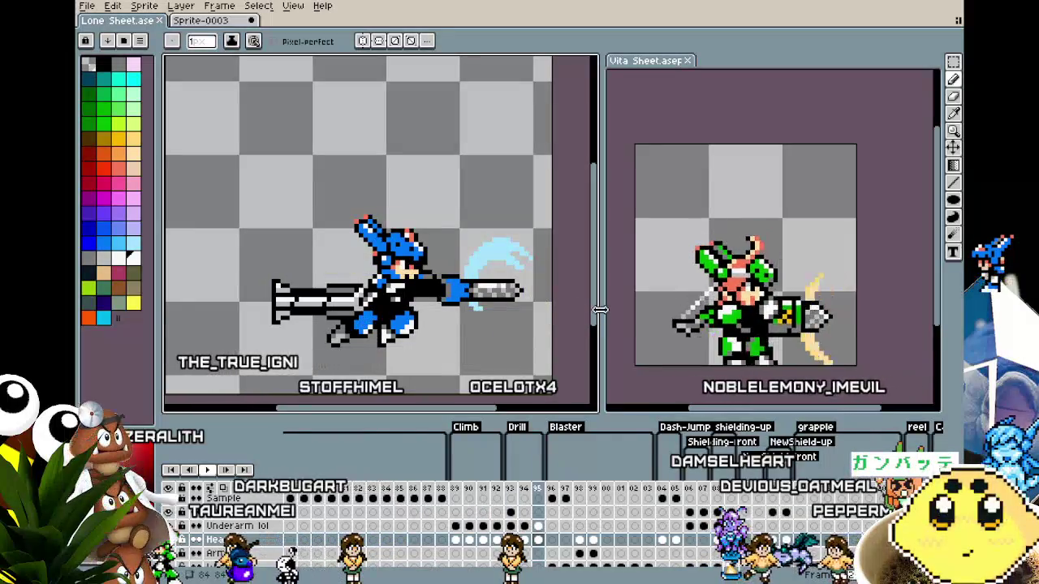
pyautogui.click(638, 313)
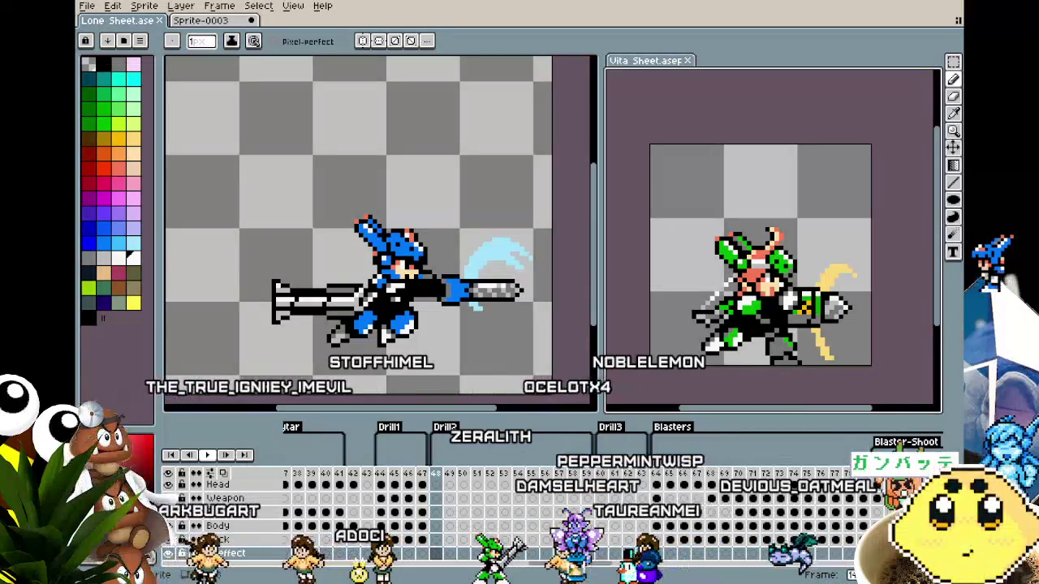
pyautogui.scroll(5, 568, 495)
pyautogui.scroll(5, 568, 495)
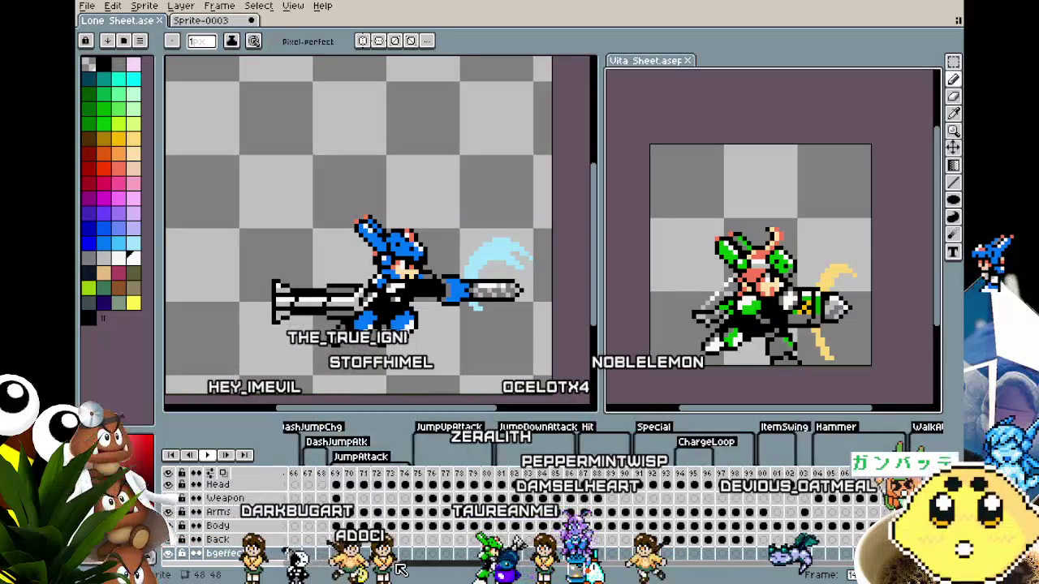
pyautogui.scroll(5, 568, 495)
pyautogui.scroll(5, 568, 495)
pyautogui.scroll(3, 403, 570)
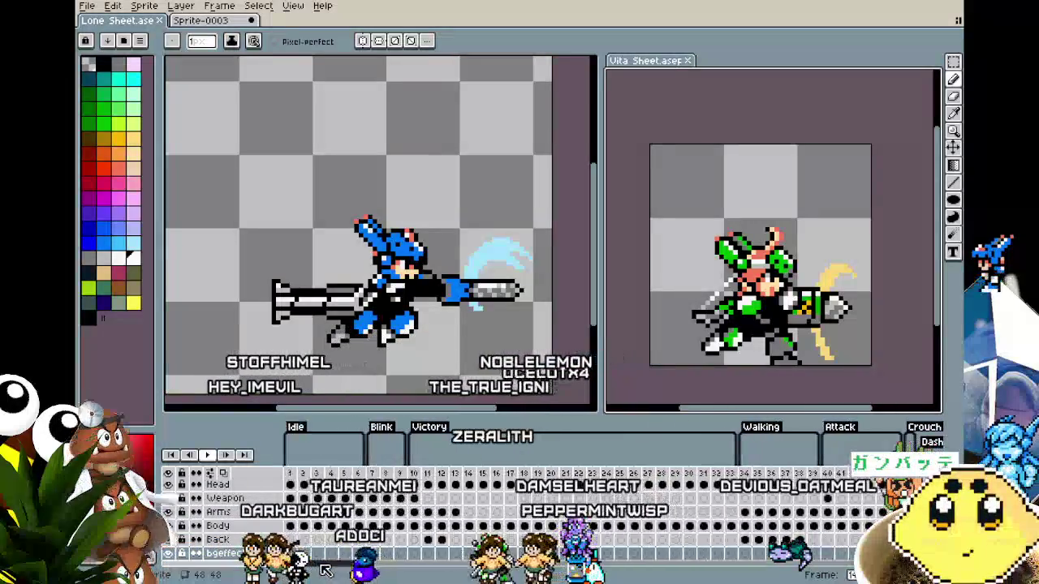
pyautogui.scroll(-5, 403, 570)
pyautogui.moveTo(403, 570); pyautogui.dragTo(524, 571)
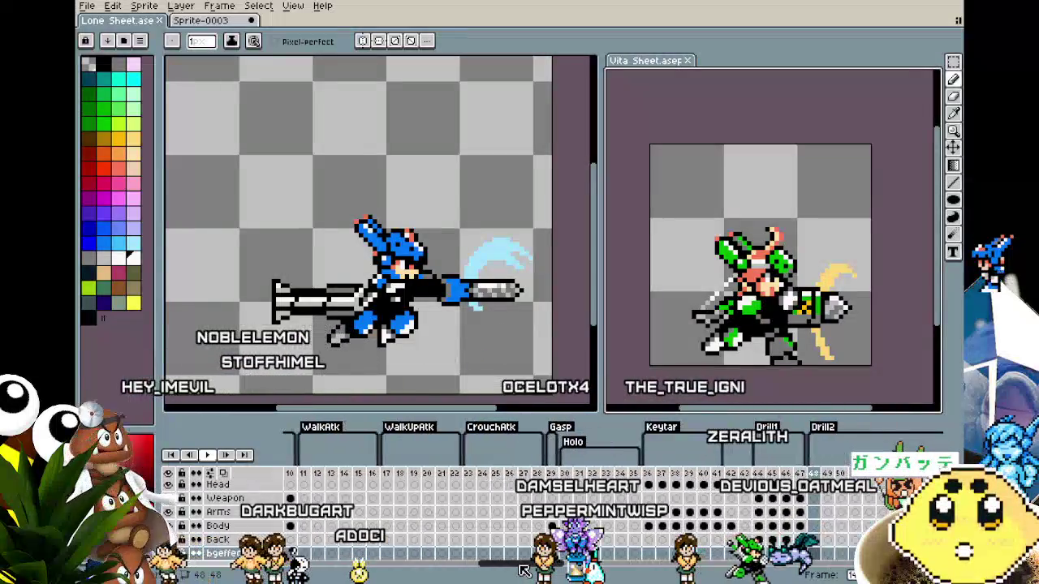
# - Return to the Lone Sheet and select the Pilebunker frame with the gold cannon
pyautogui.click(109, 24)
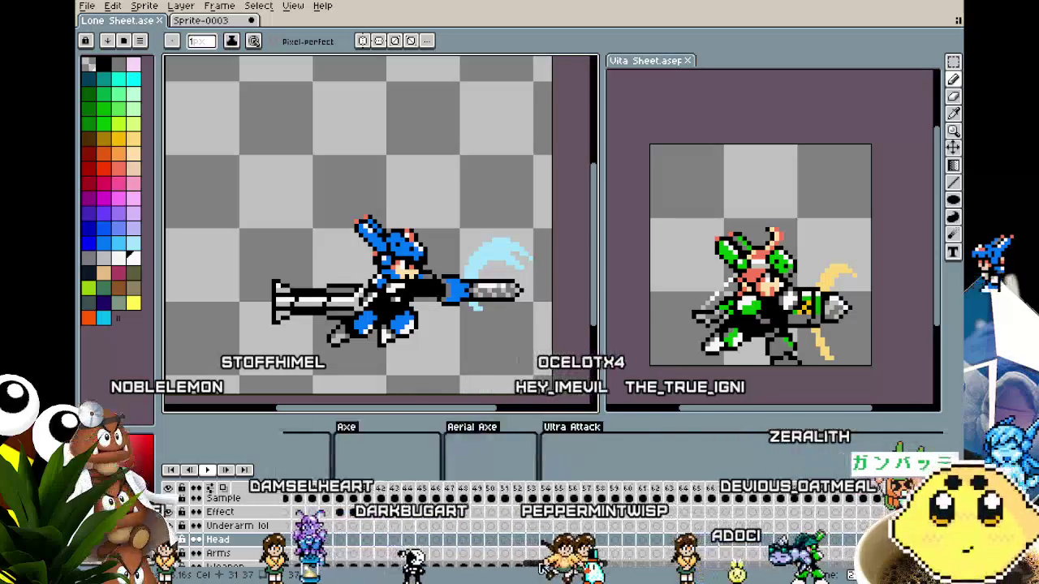
pyautogui.moveTo(507, 571); pyautogui.dragTo(404, 573)
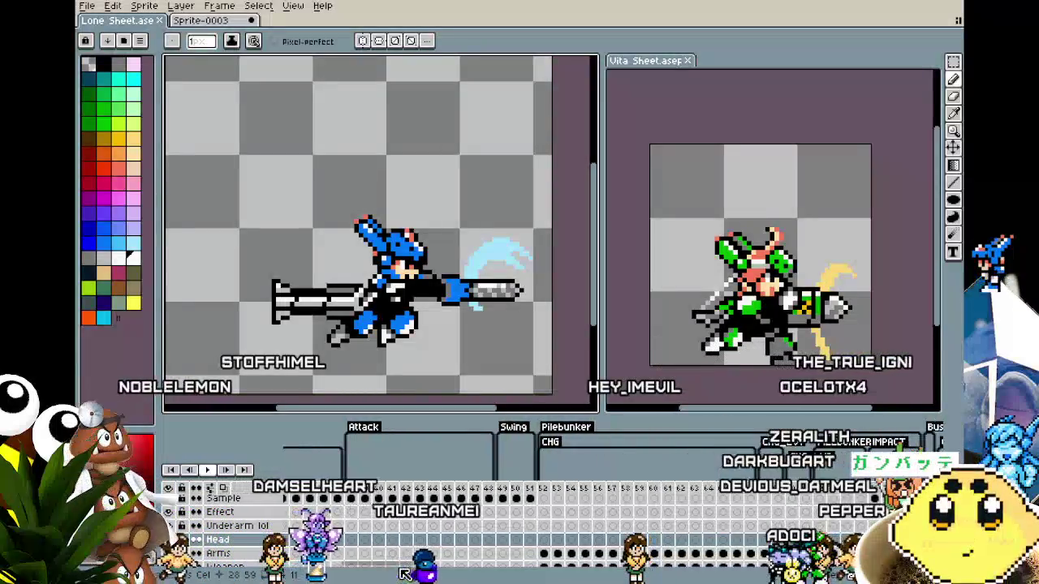
pyautogui.click(557, 497)
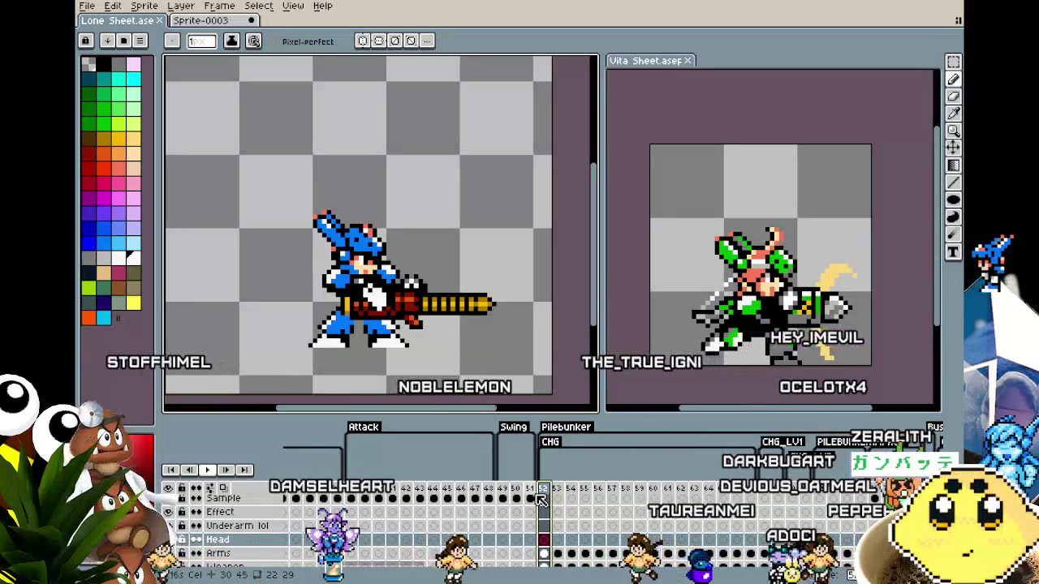
# - Play back the Pilebunker charge animation, re-centring the view on the blue character
pyautogui.press('Return')
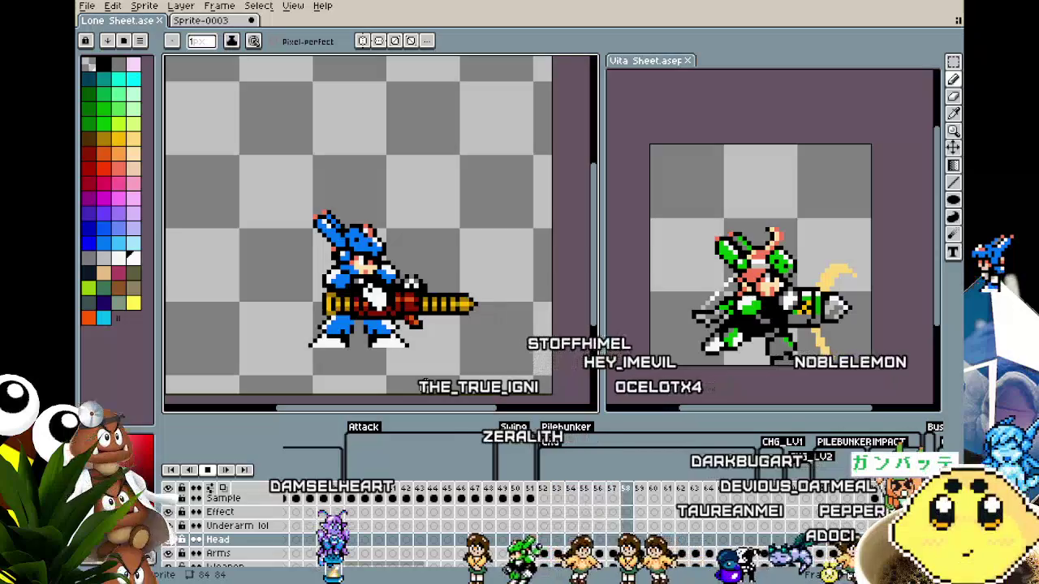
pyautogui.moveTo(425, 386); pyautogui.dragTo(444, 375)
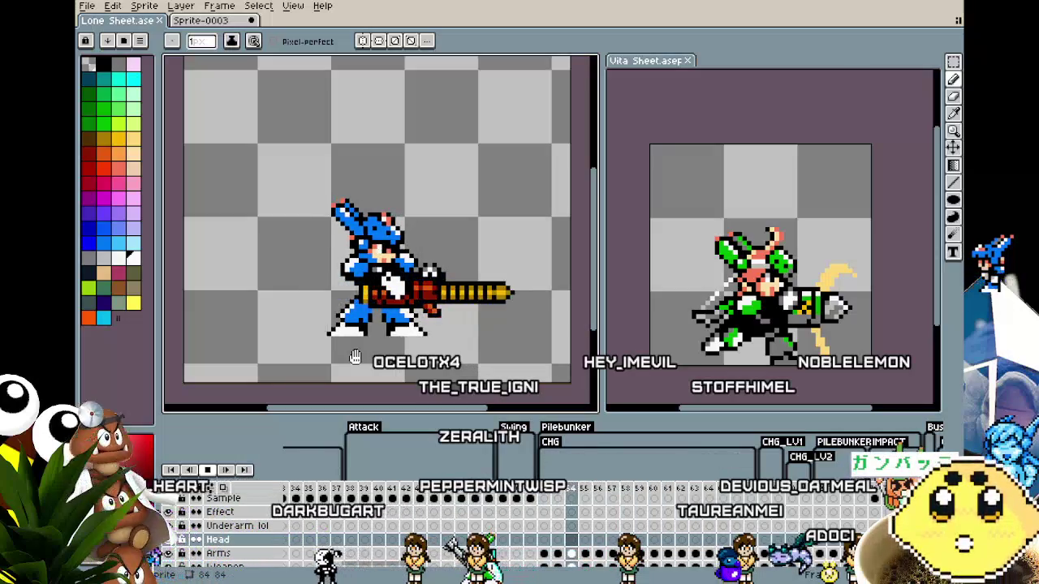
pyautogui.moveTo(403, 381); pyautogui.dragTo(387, 400)
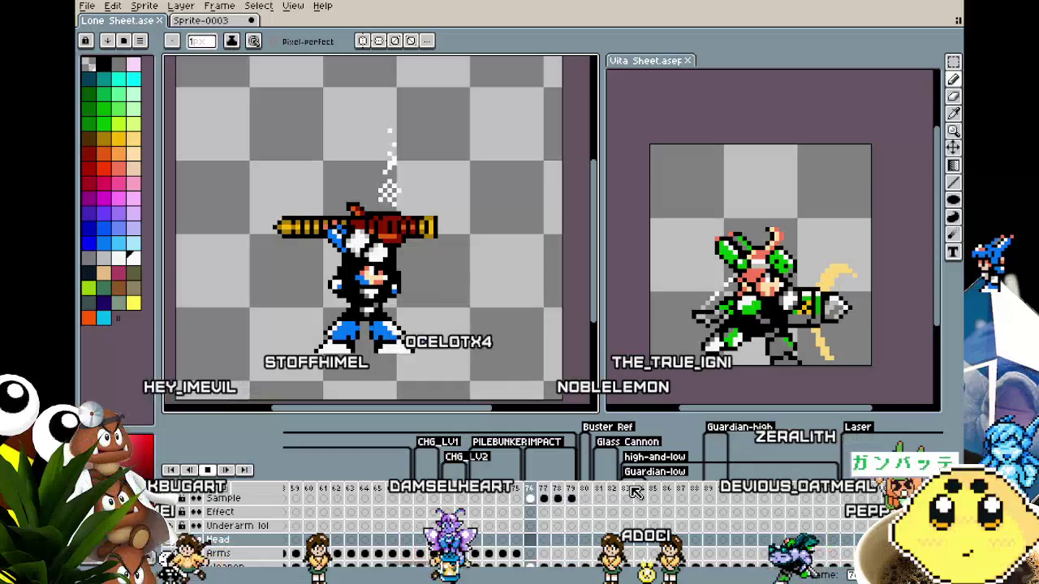
# - Stop playback on frame 77 and save Lone Sheet.ase
pyautogui.press('Return')
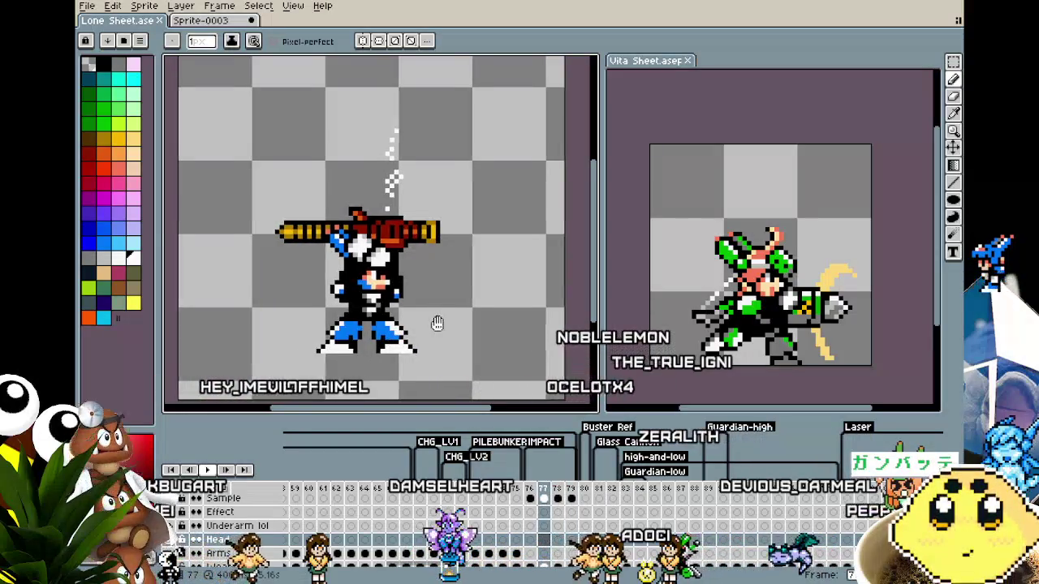
pyautogui.moveTo(434, 325); pyautogui.dragTo(460, 328)
pyautogui.hotkey('ctrl', 's')
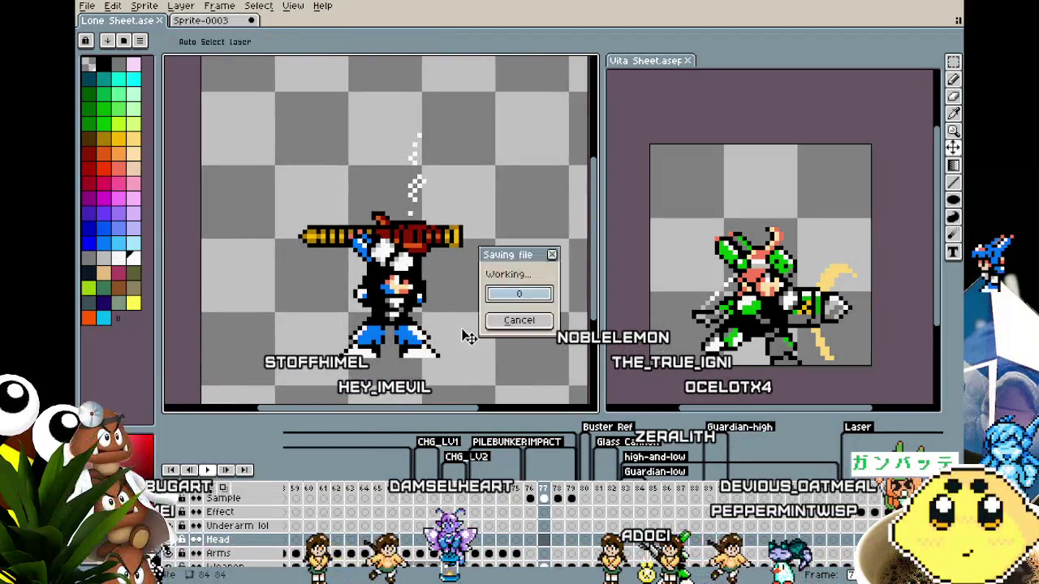